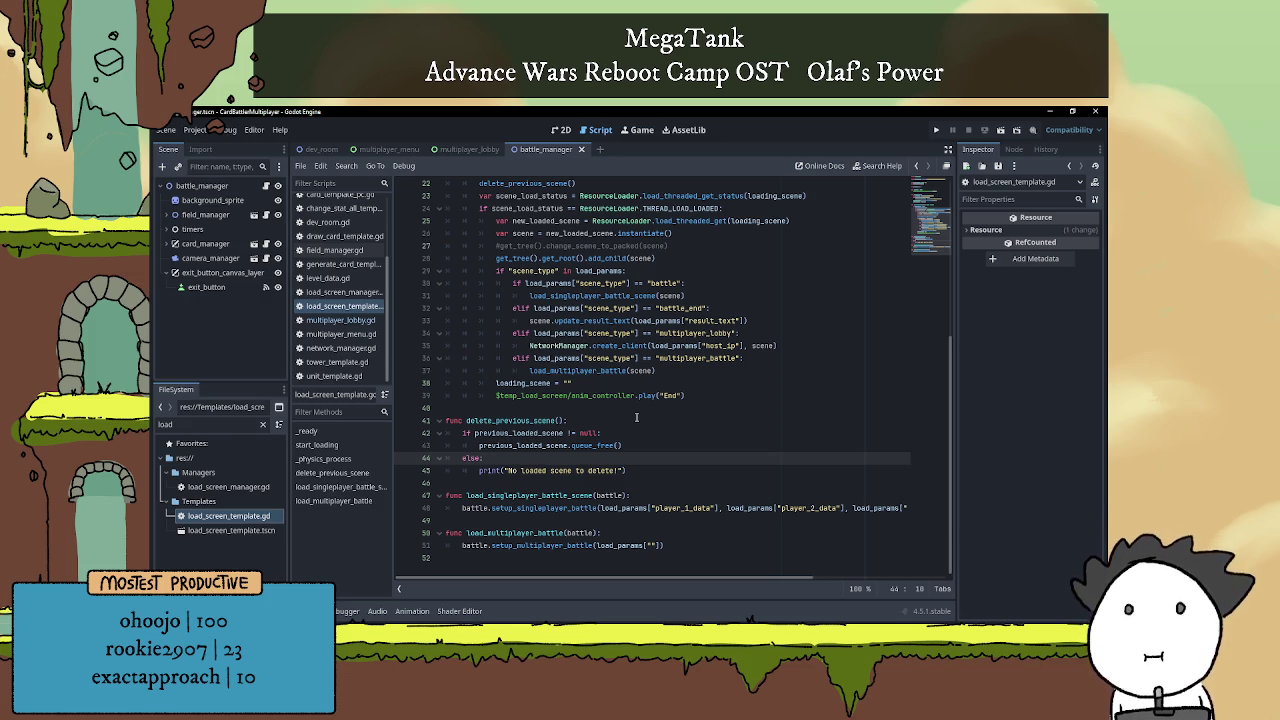
Leave the empty load_params key in load_multiplayer_battle and switch to the dev_room scene.
left_click(655, 547)
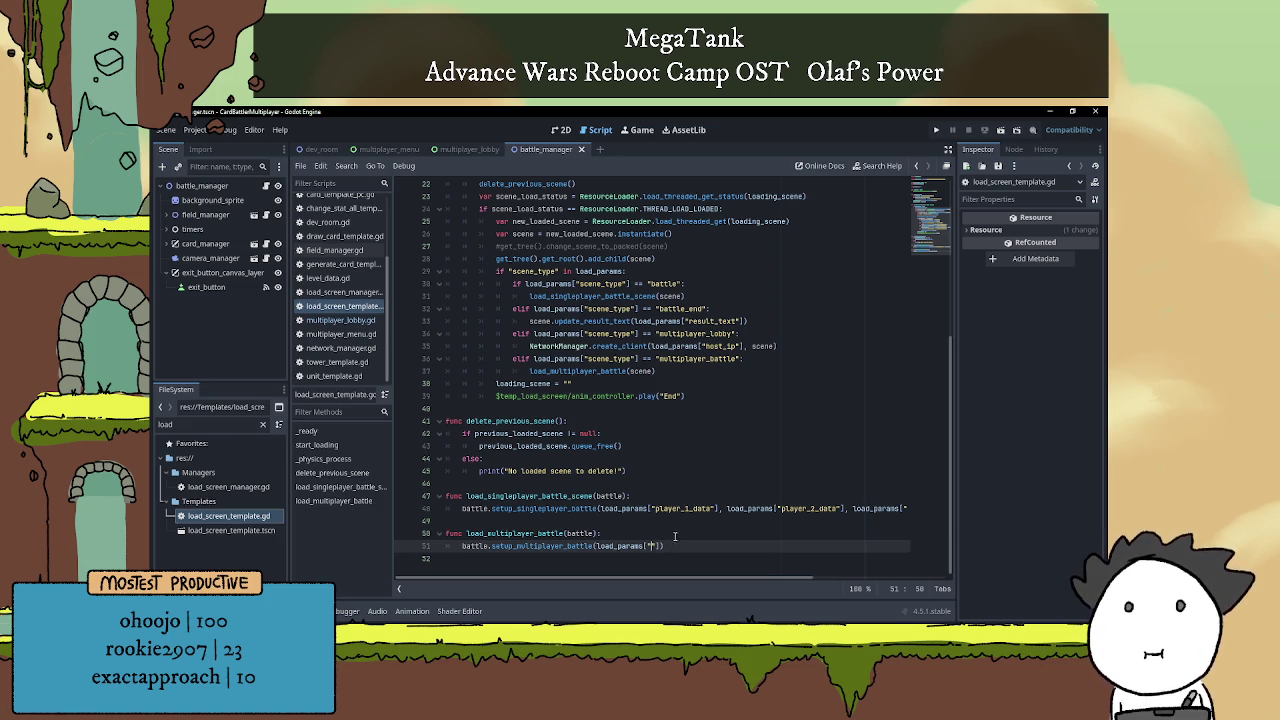
scroll(596, 340, "up", 7)
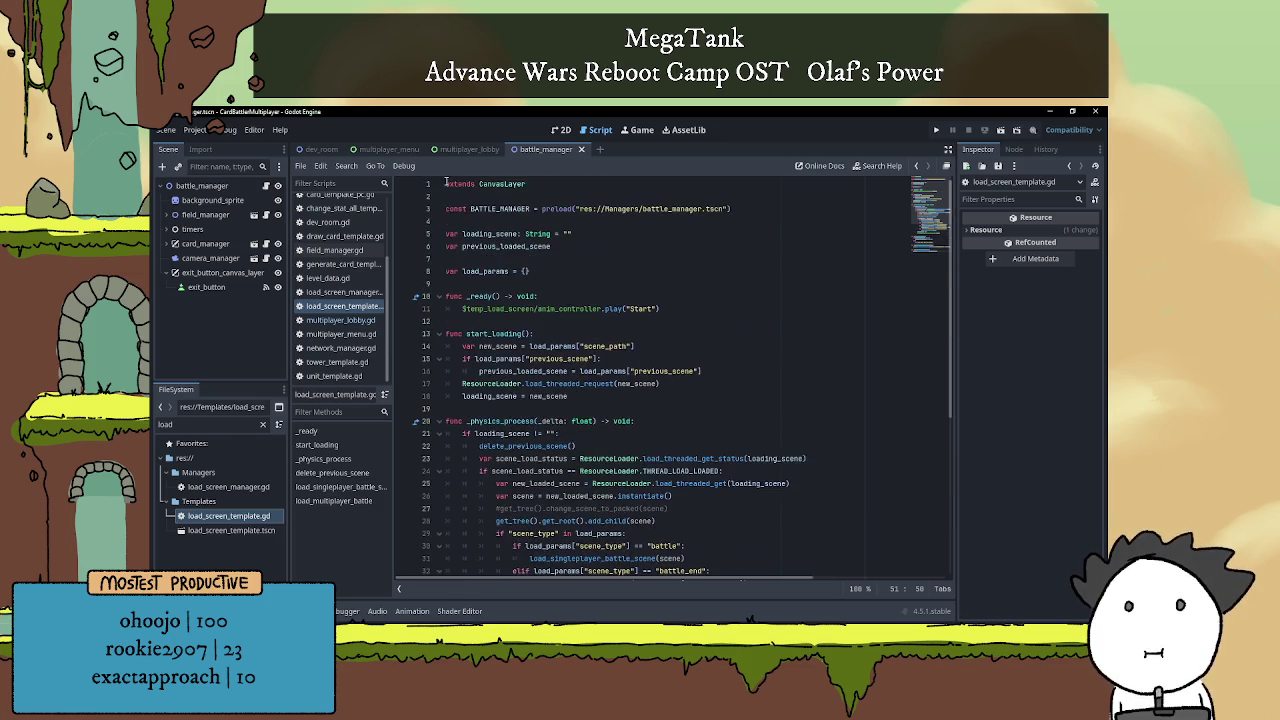
left_click(318, 151)
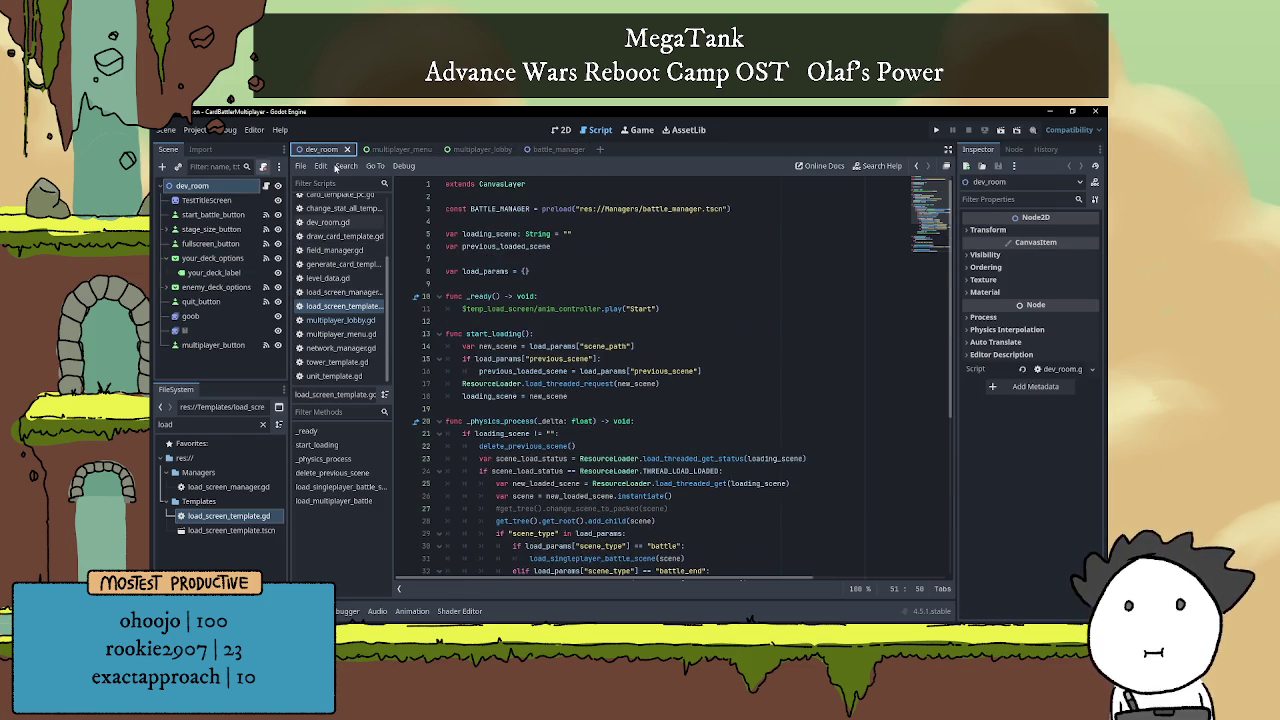
Open dev_room.gd and look over the deck-options and _on_fullscreen_button_pressed handlers.
left_click(266, 186)
scroll(618, 373, "down", 9)
scroll(598, 318, "up", 5)
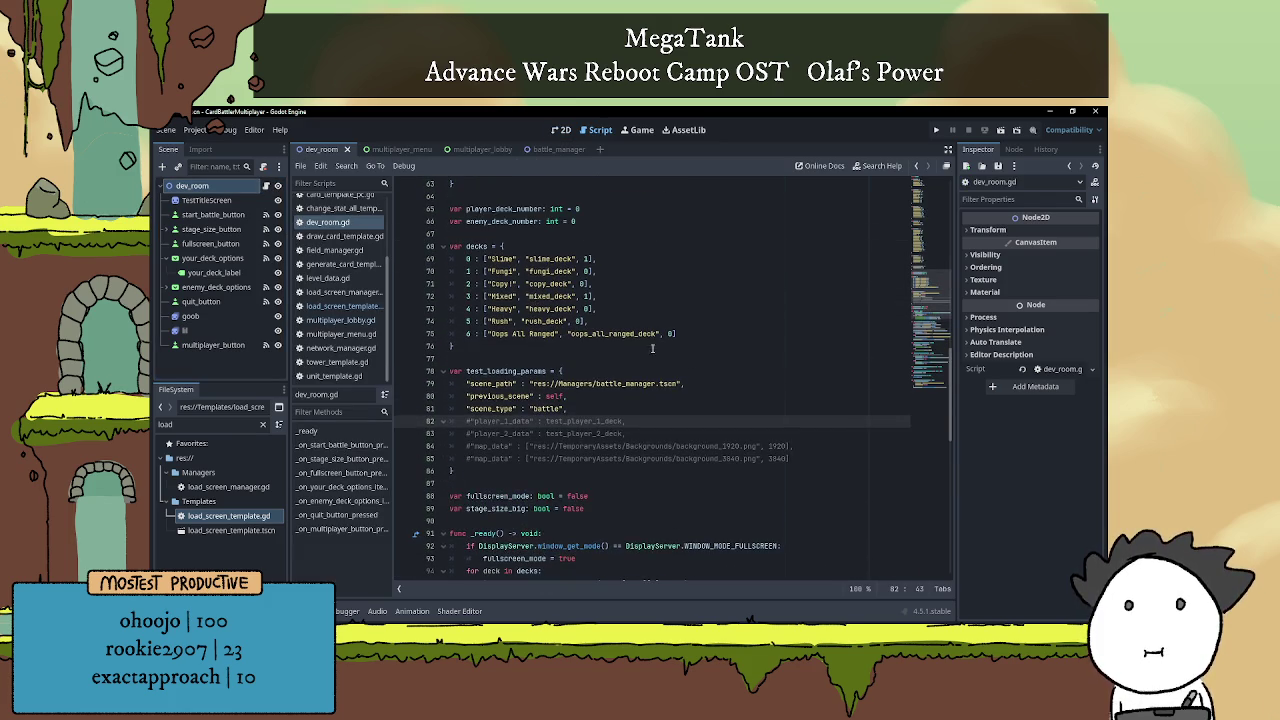
scroll(622, 362, "down", 9)
scroll(542, 358, "down", 7)
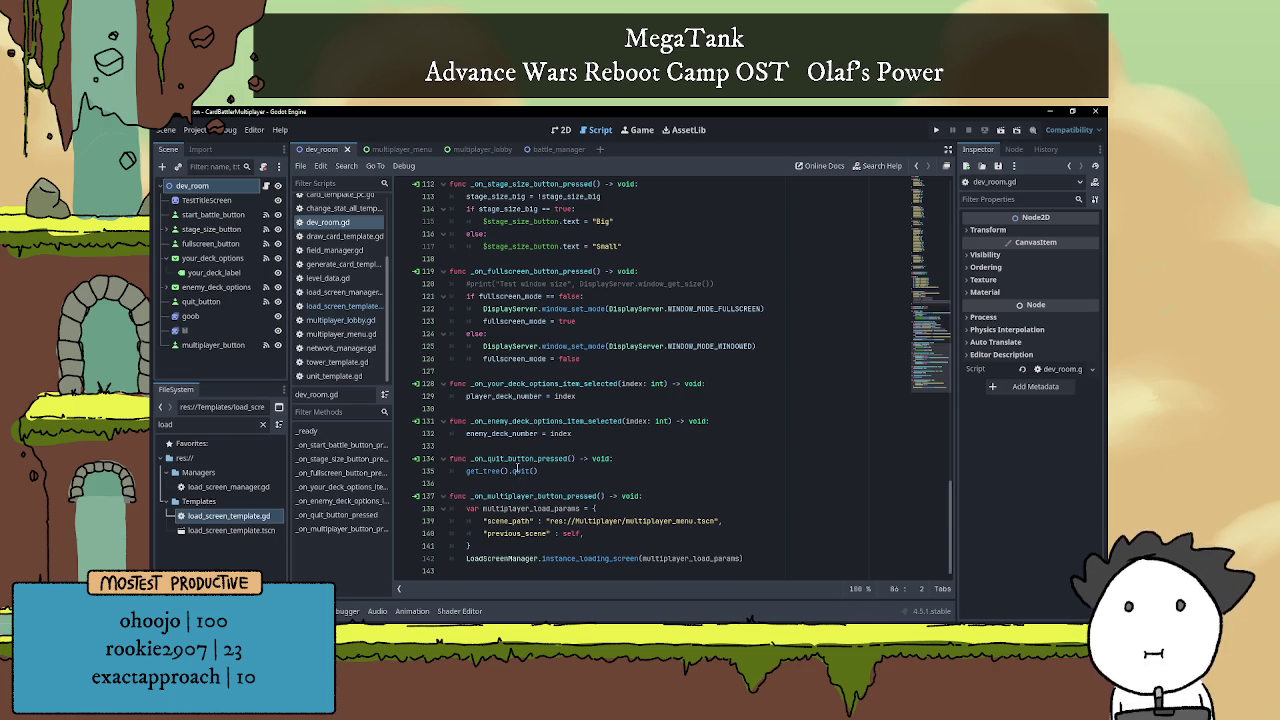
double_click(512, 384)
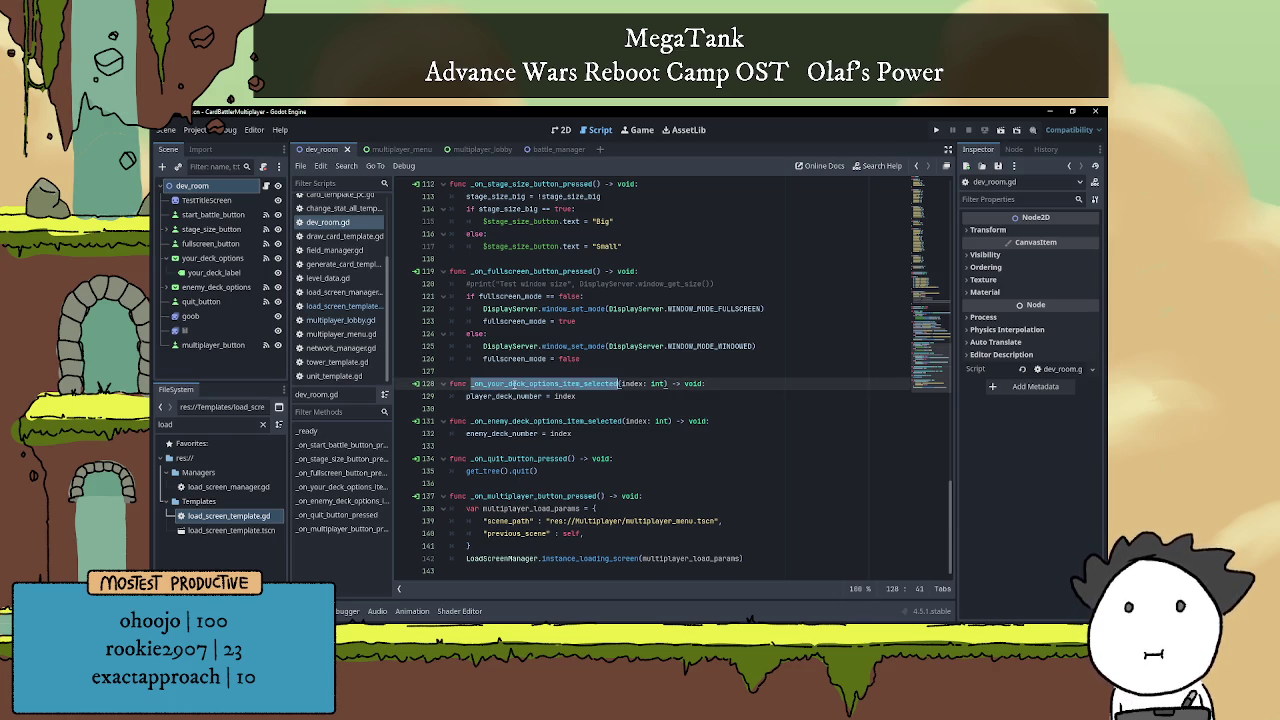
scroll(512, 384, "up", 2)
double_click(529, 347)
scroll(529, 350, "up", 1)
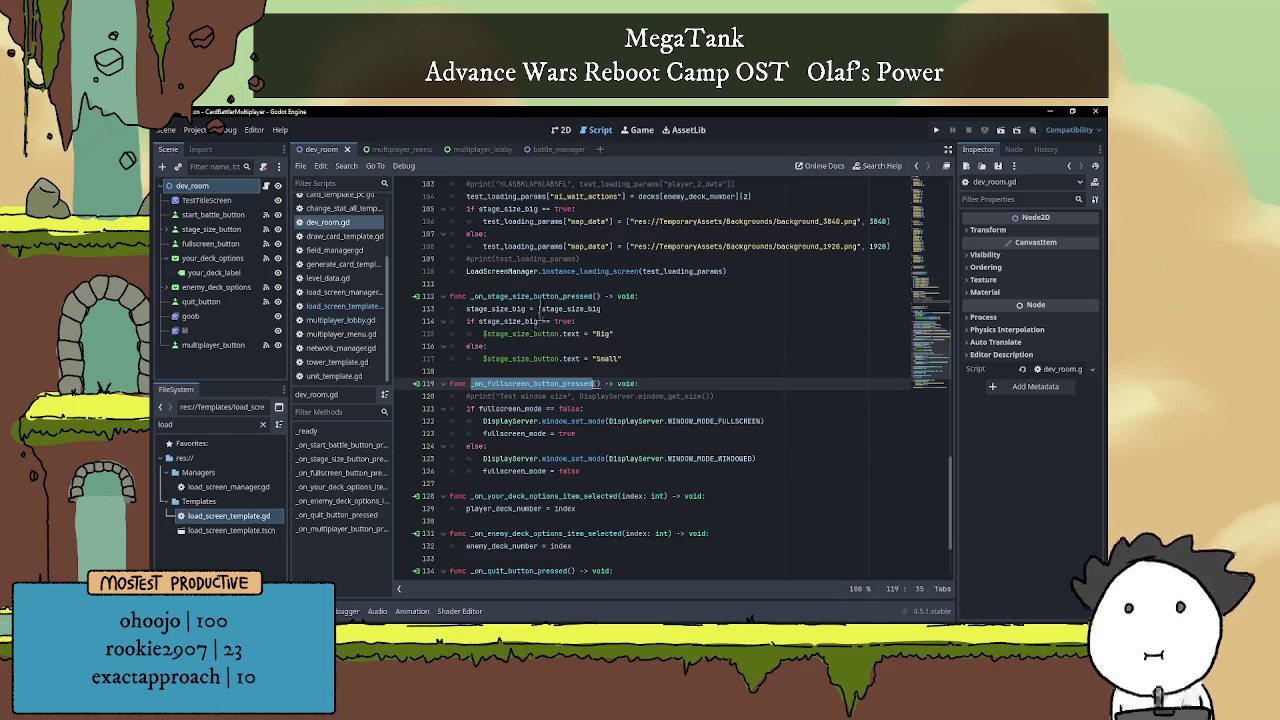
Inspect the stage_size_big toggle and the map_data value on line 106, then go to multiplayer_lobby.
left_click(519, 322)
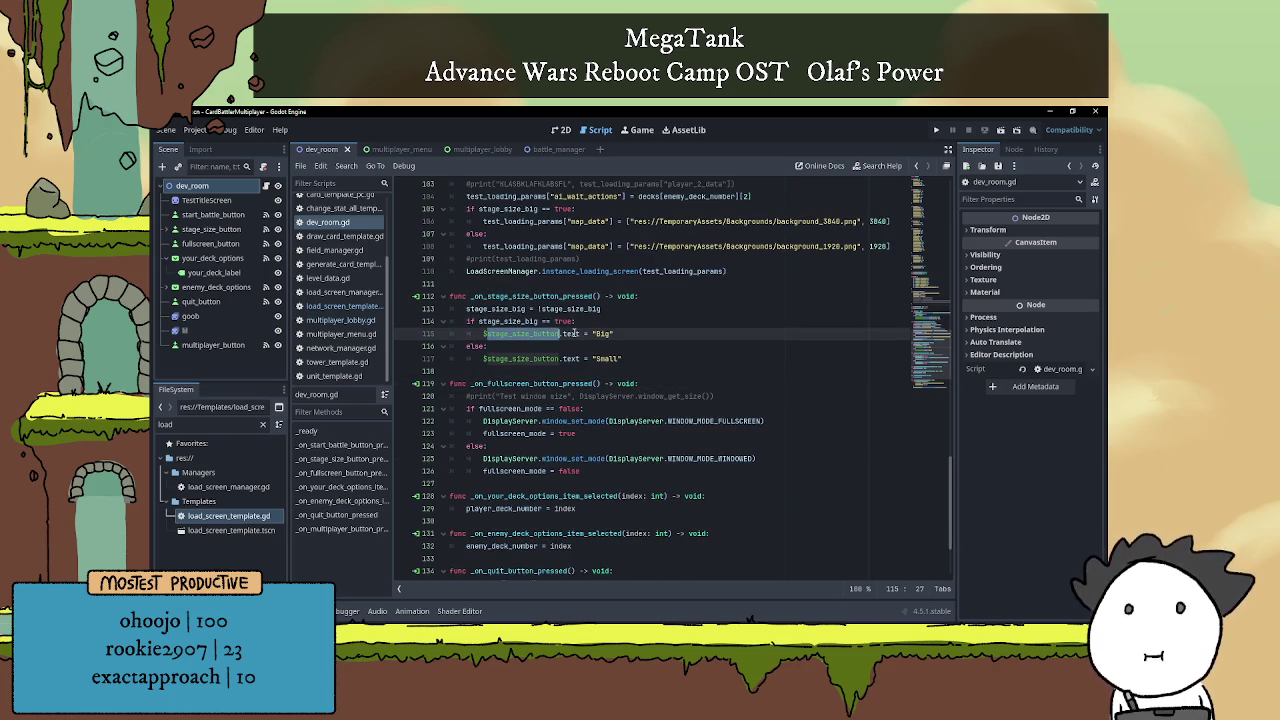
double_click(498, 309)
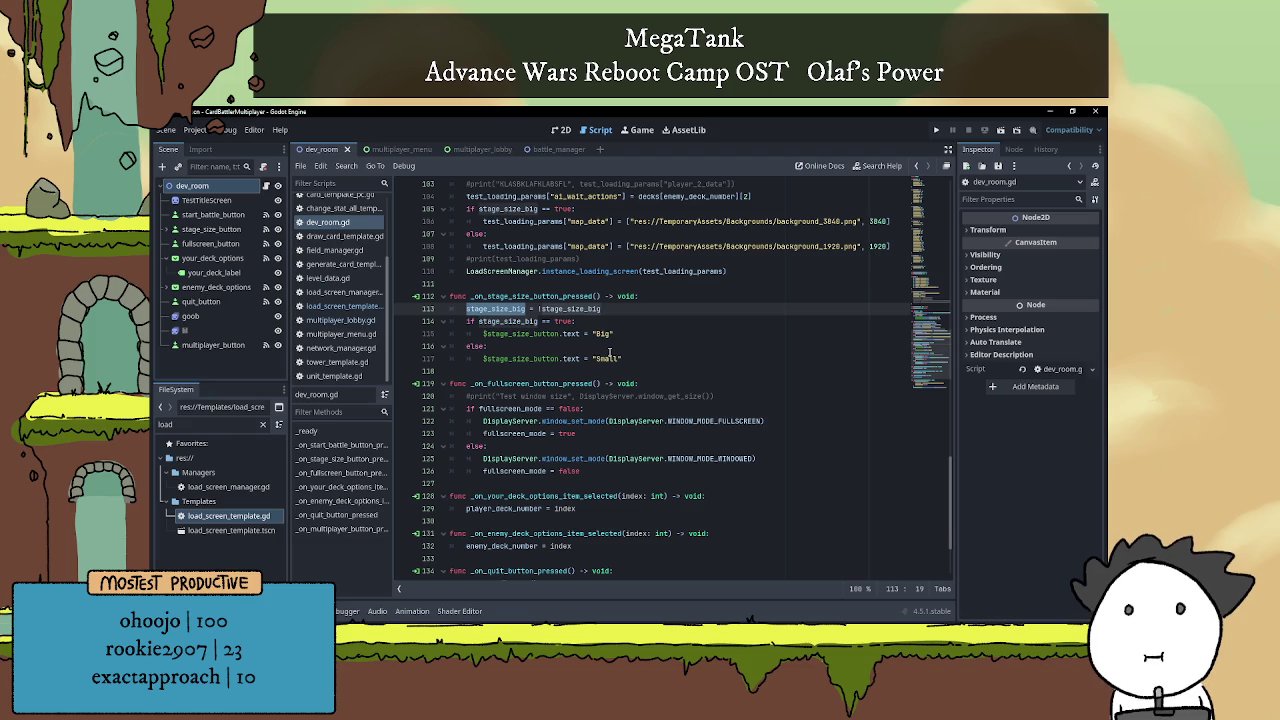
scroll(608, 350, "up", 4)
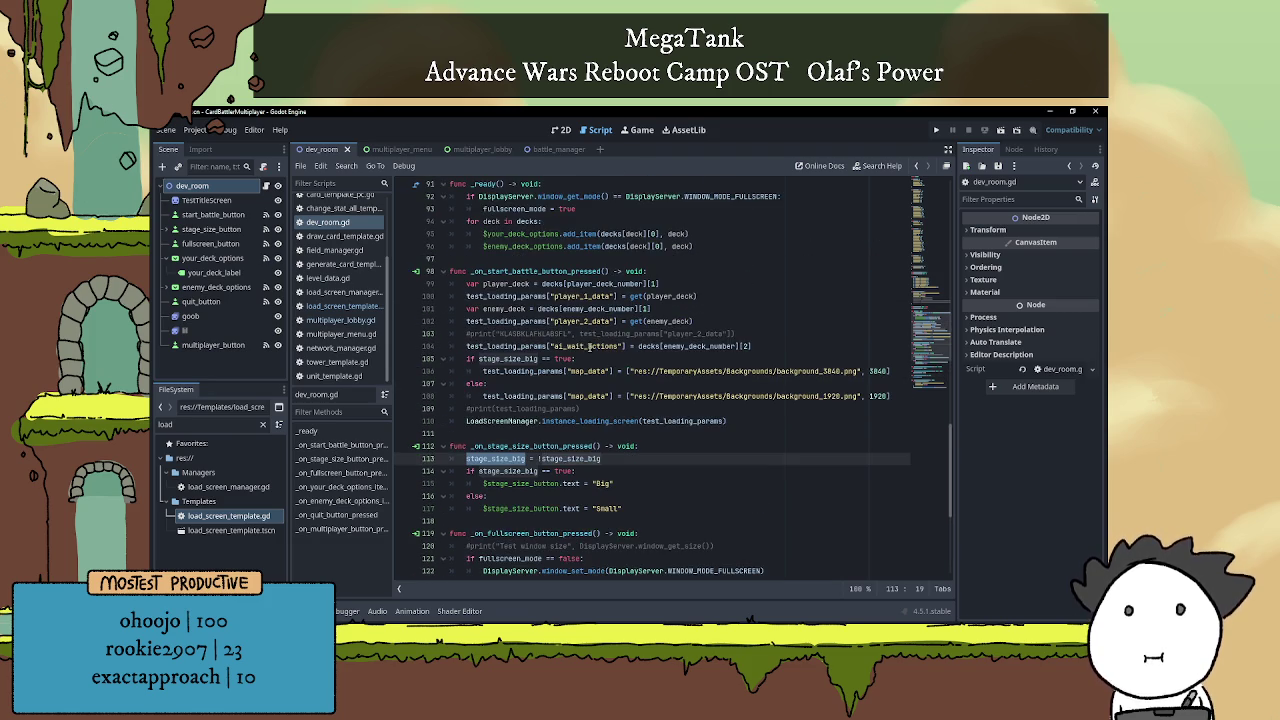
left_click(611, 371)
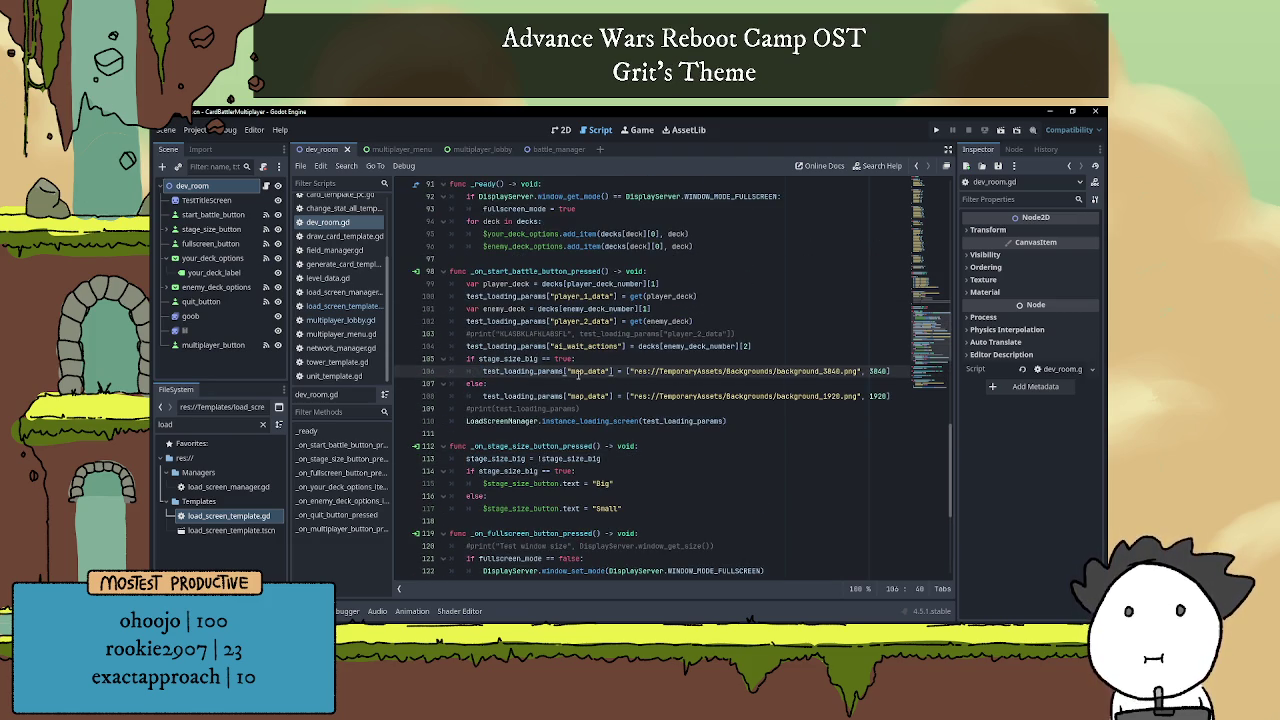
left_click_drag(567, 371, 890, 371)
key("Up")
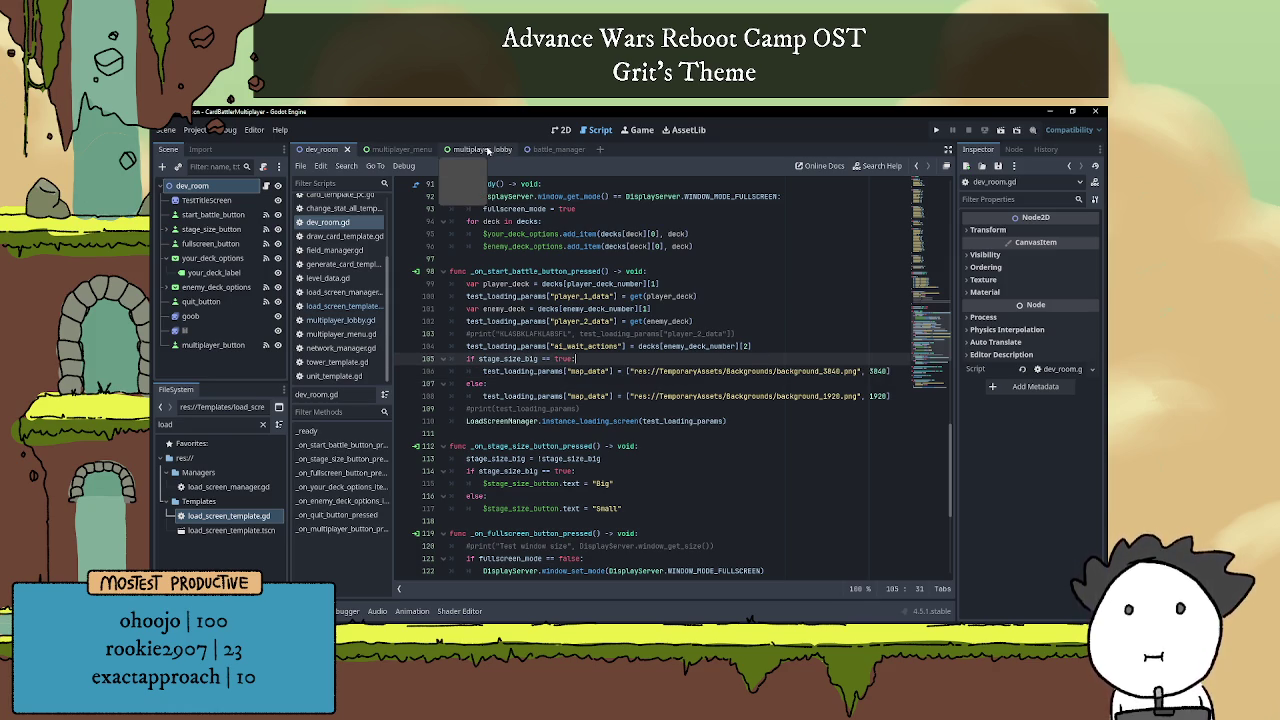
left_click(465, 151)
Add a Button node to the multiplayer_lobby scene.
left_click(562, 130)
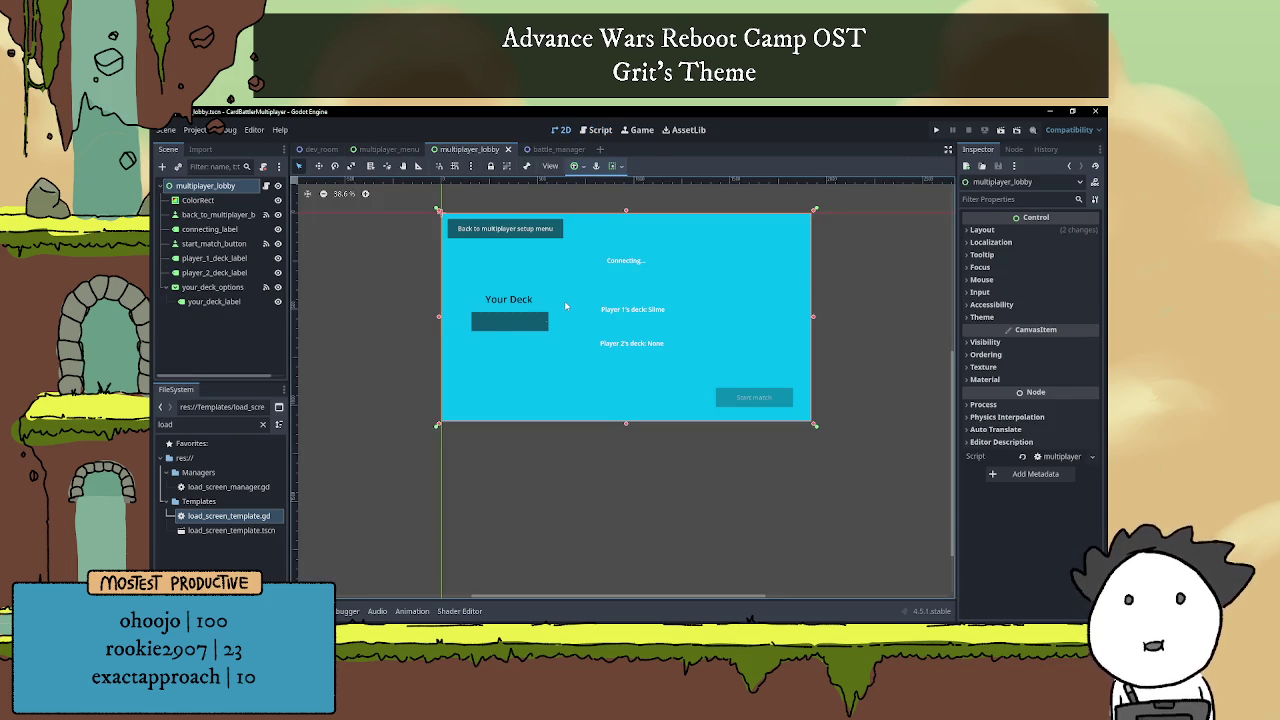
scroll(516, 313, "up", 3)
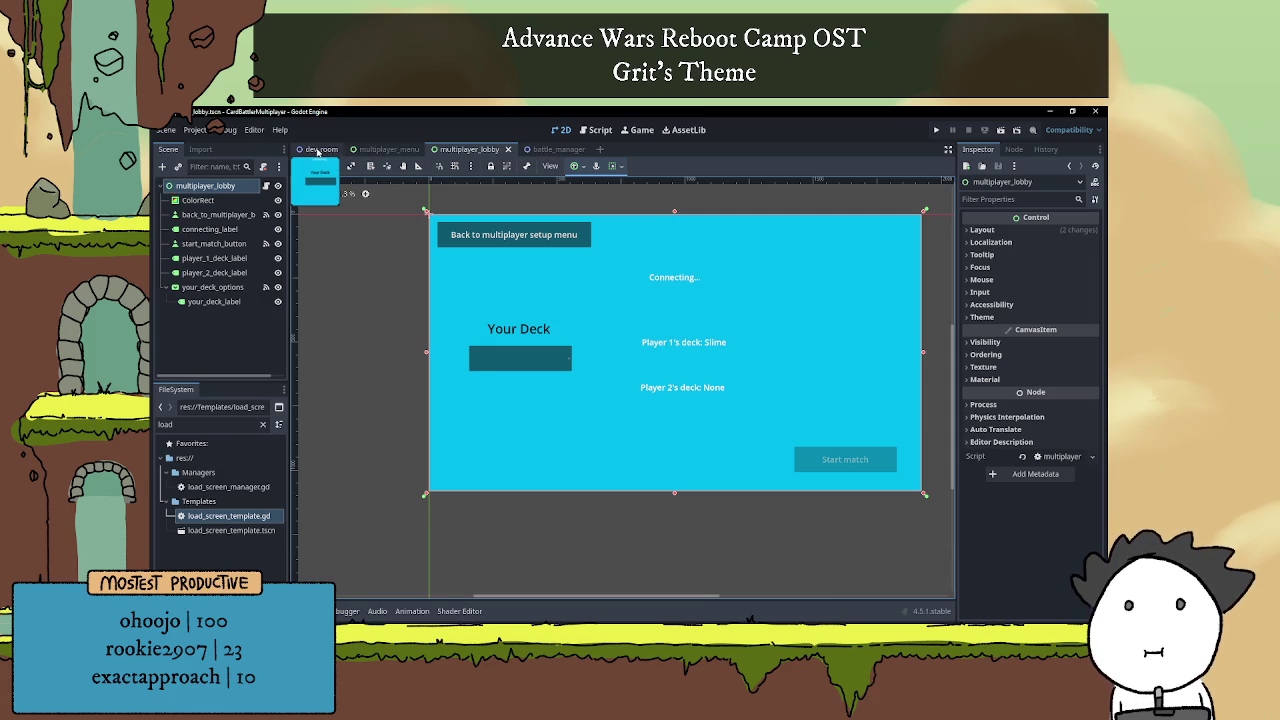
left_click(162, 166)
type("button")
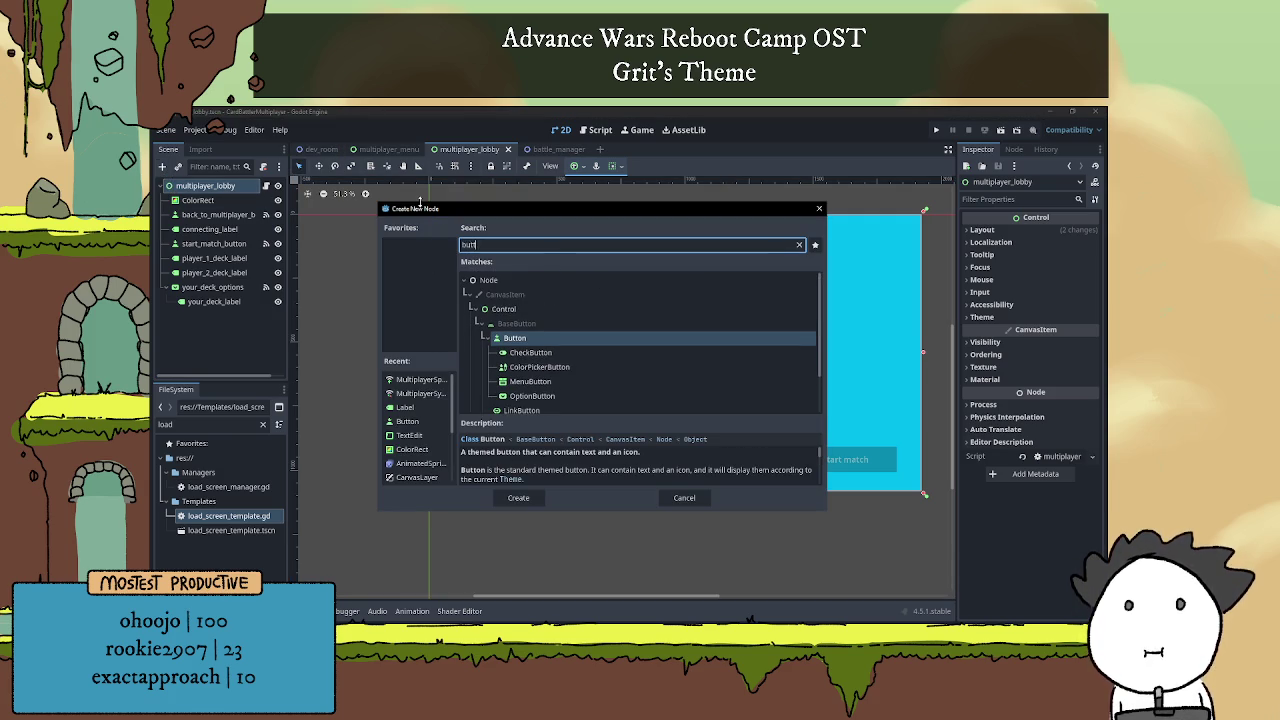
key("Return")
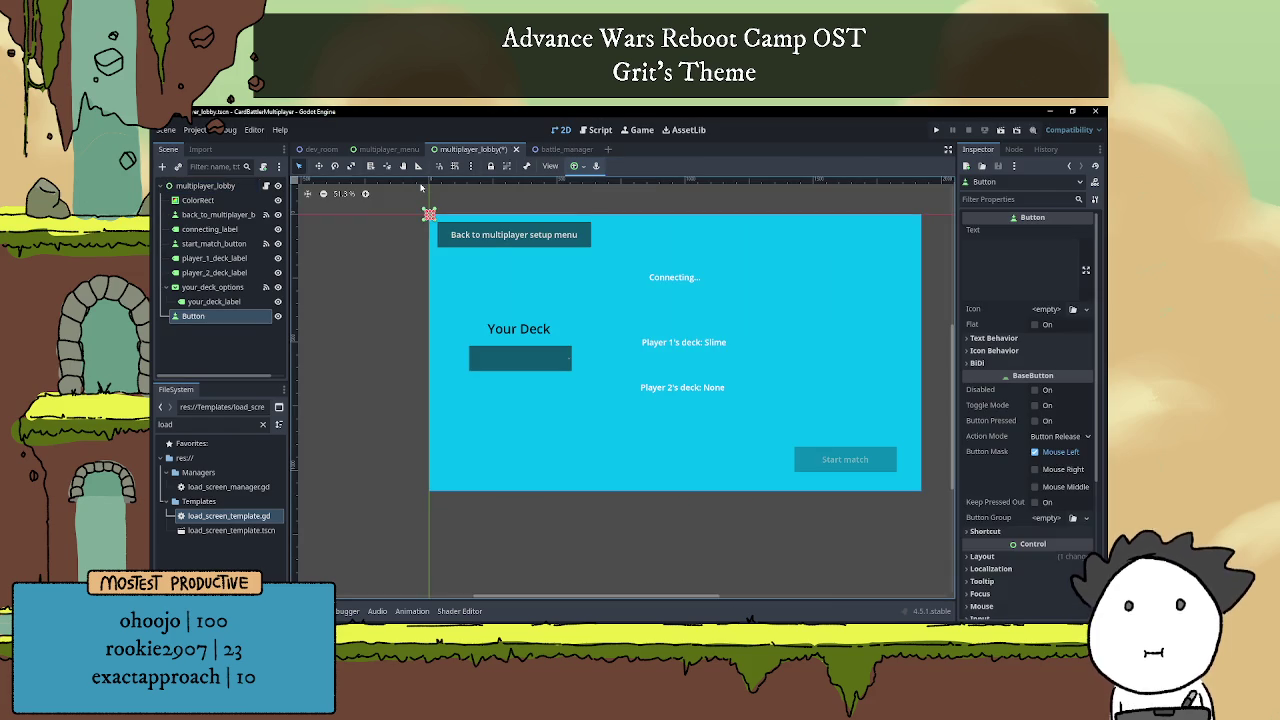
Rename the new button stage_size_button and set its text to Small.
double_click(196, 318)
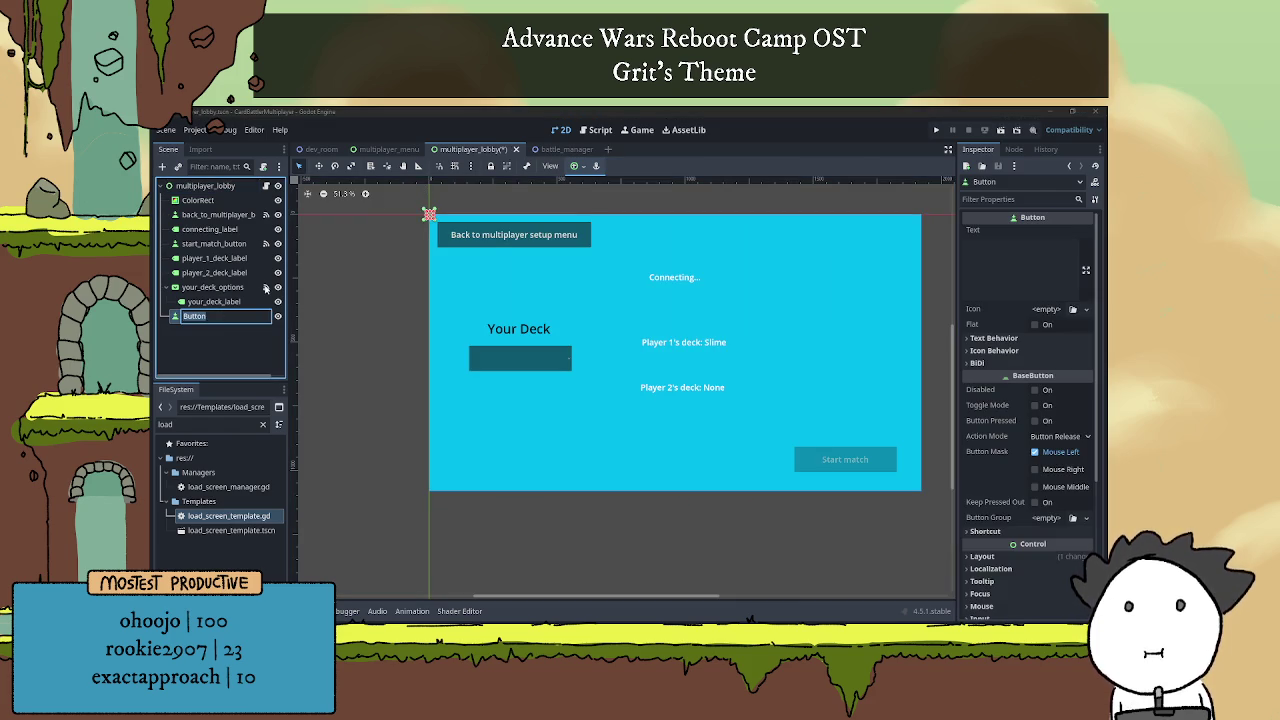
type("s")
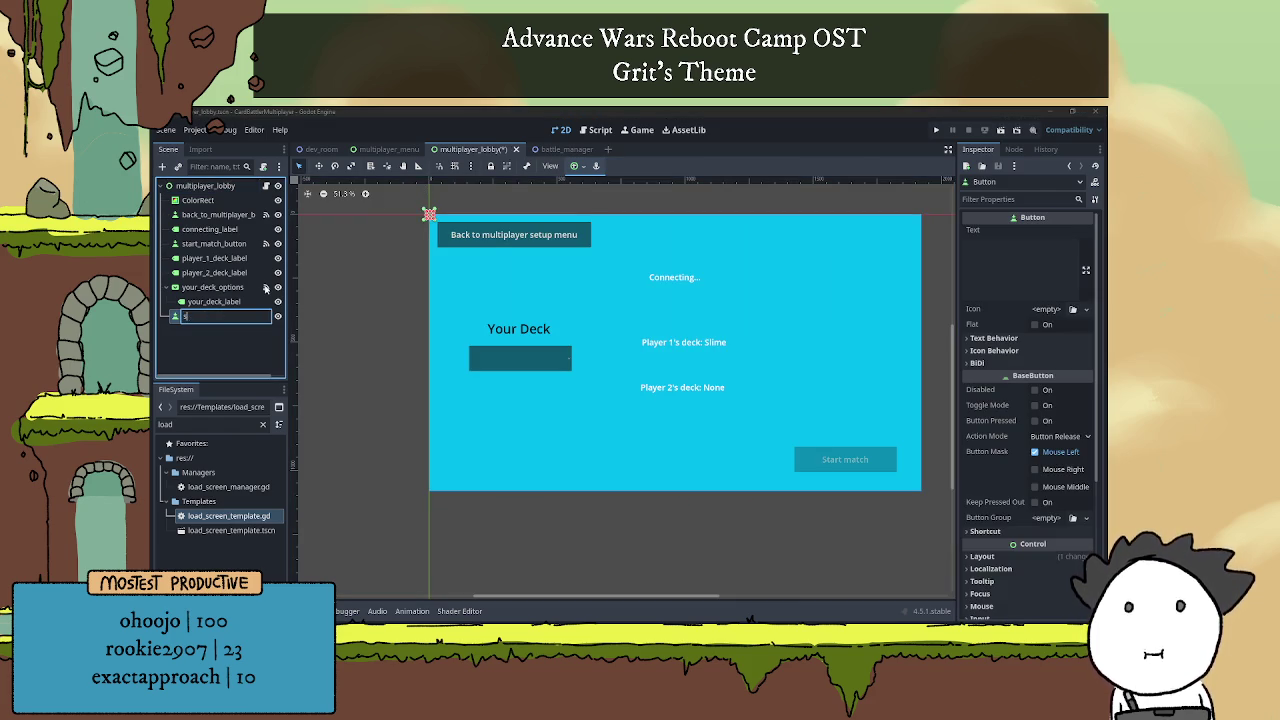
type("tage_slze_button")
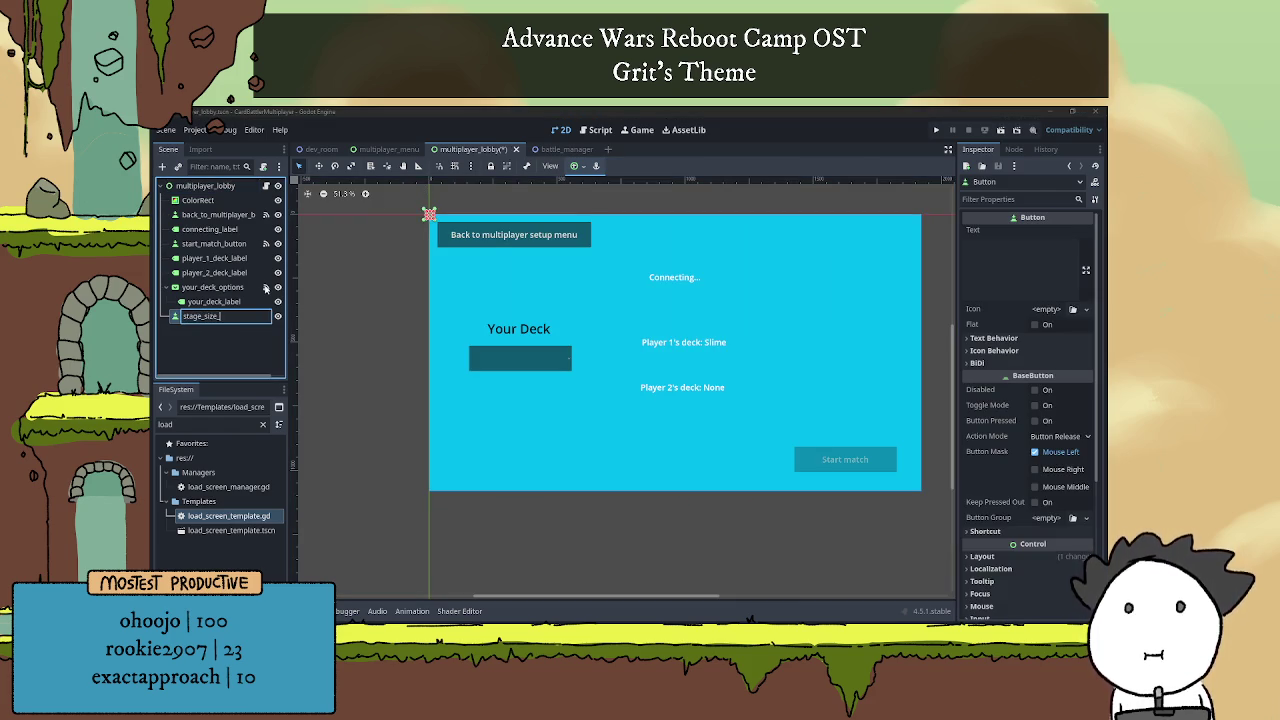
key("Return")
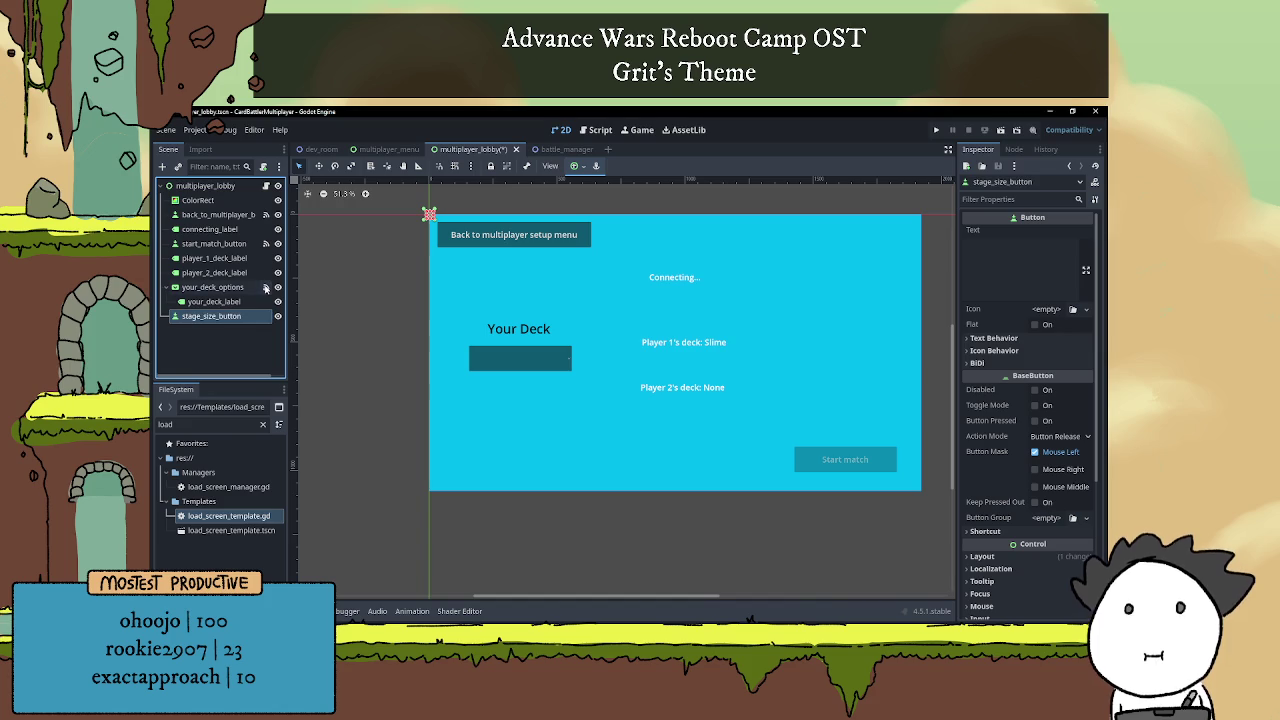
left_click(1009, 277)
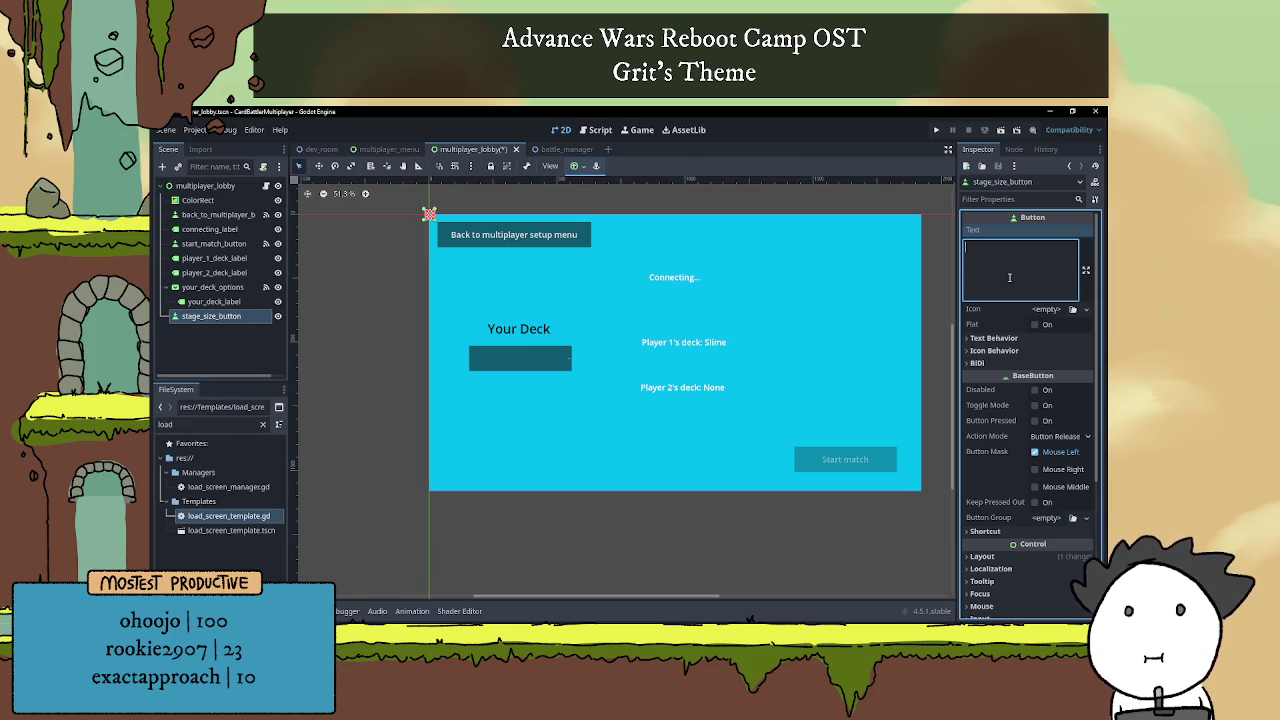
type("Small")
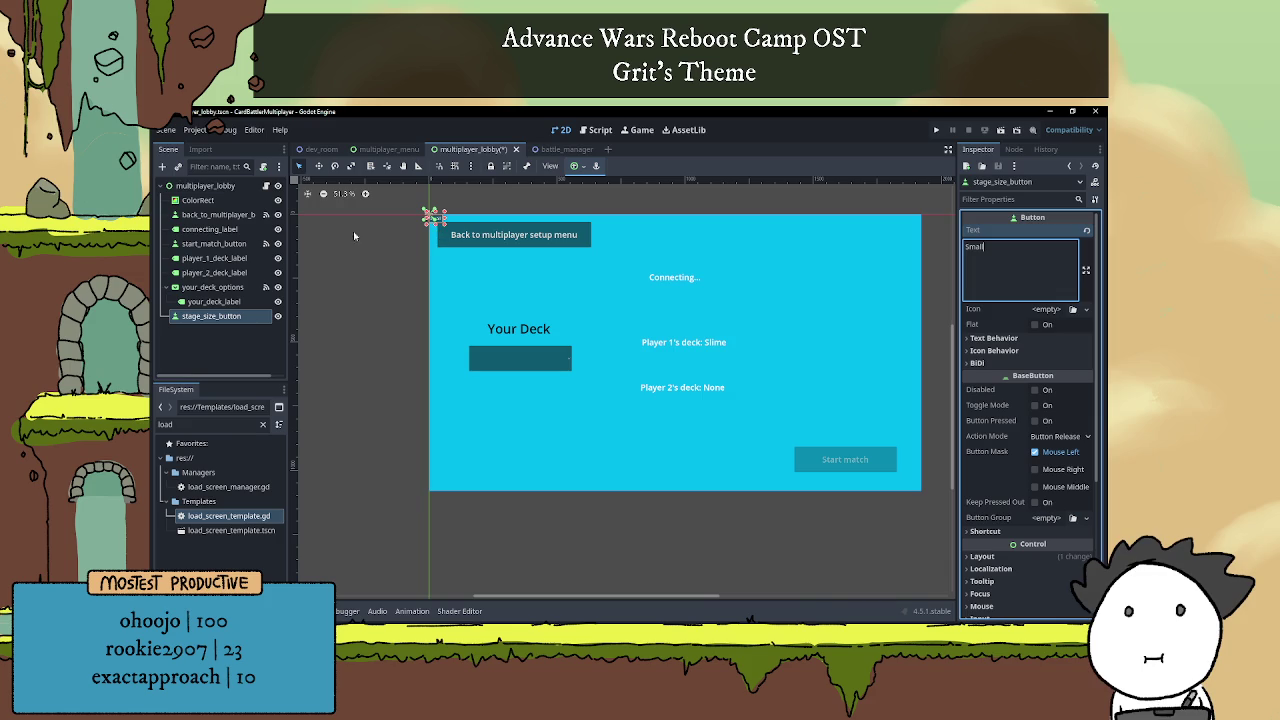
left_click(162, 166)
Add a Label node and name it stage_size_label.
type("label")
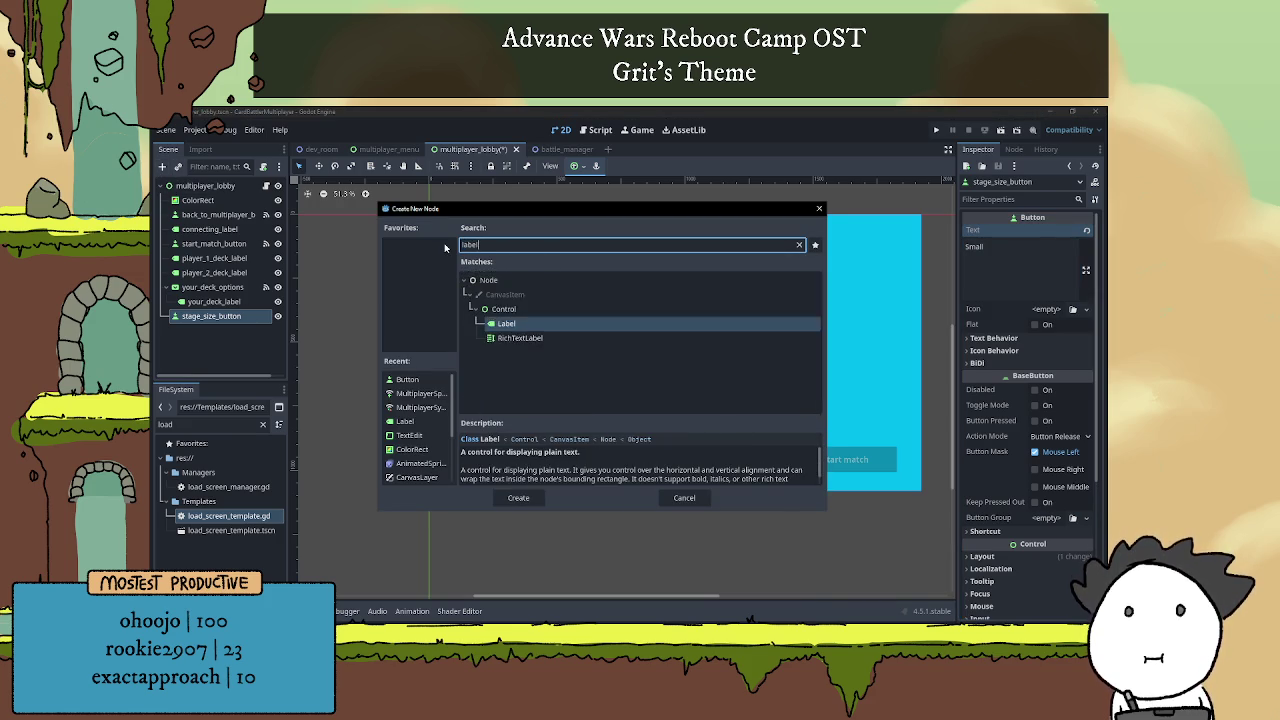
key("Return")
double_click(220, 336)
type("stage_size_")
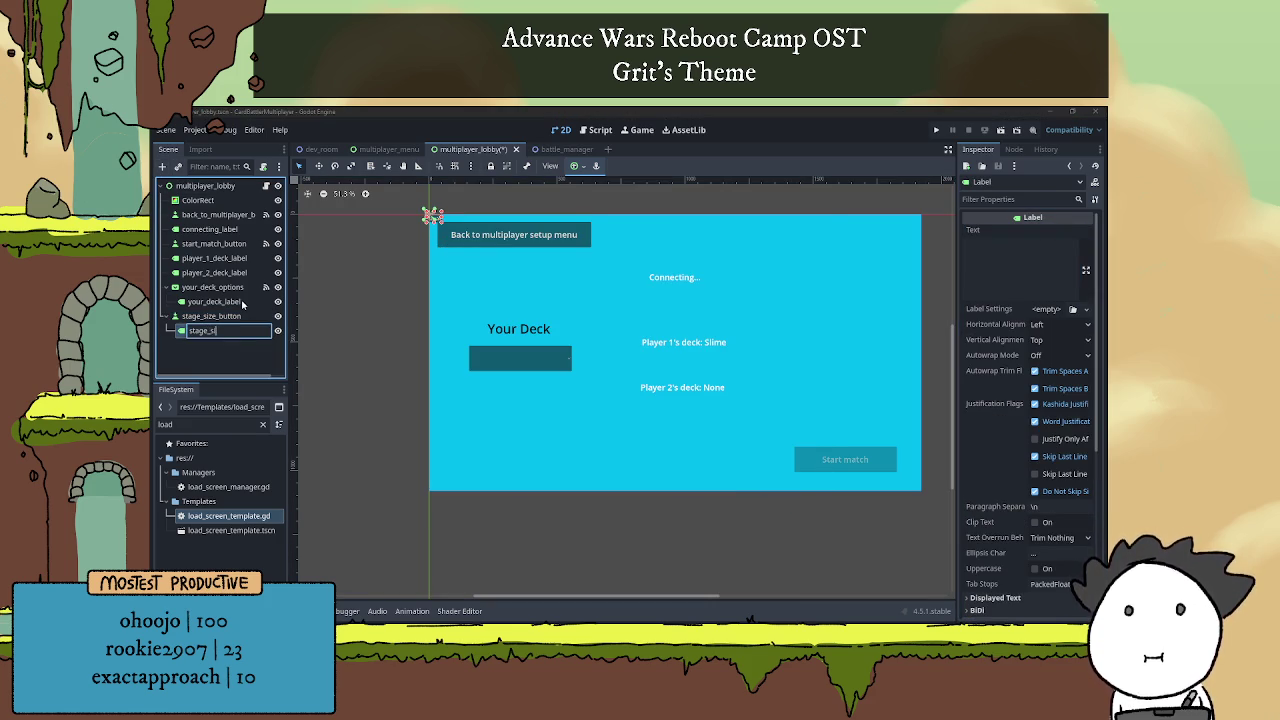
type("label")
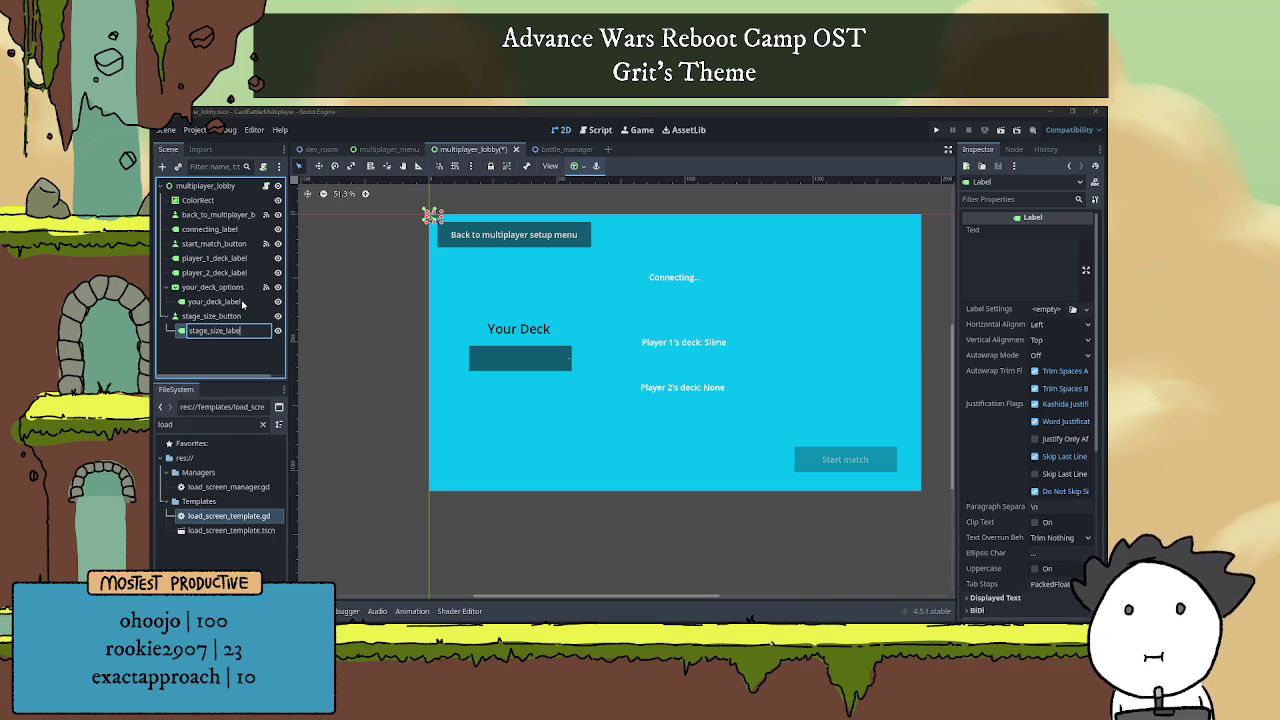
key("Return")
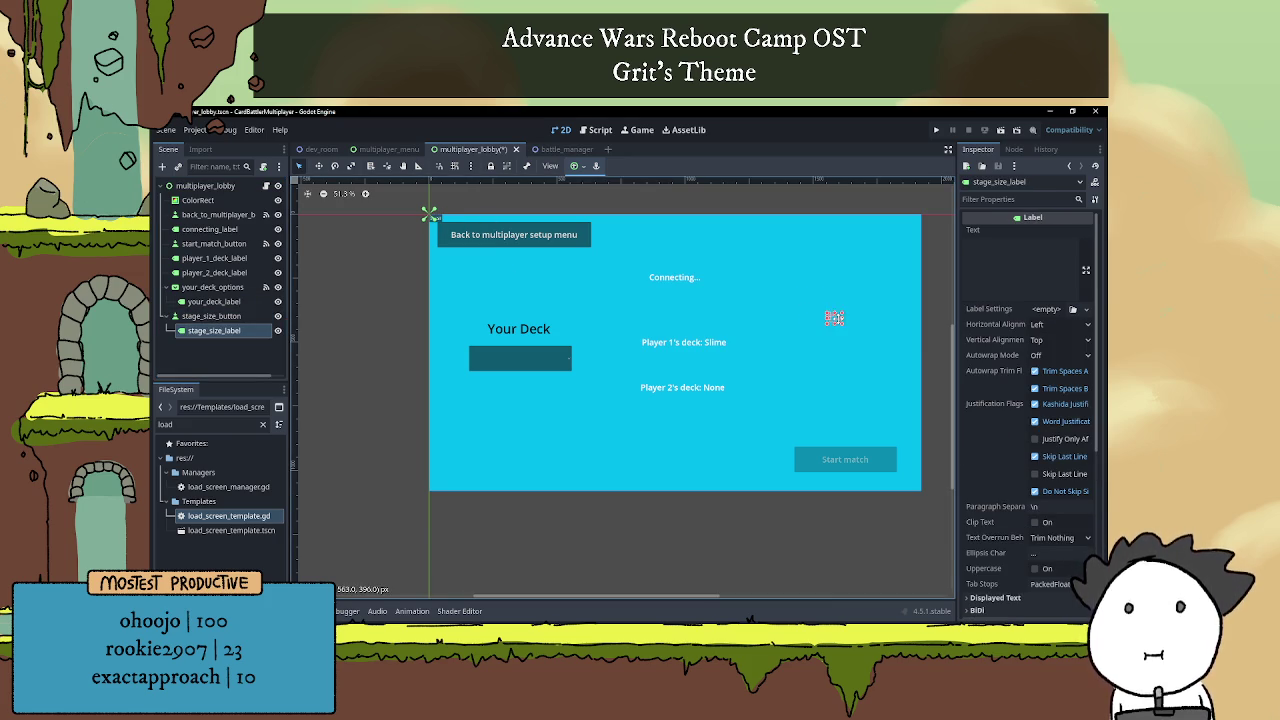
Try moving stage_size_button beside Player 1's deck, undoing the move and reselecting it.
left_click(492, 218)
mouse_move(512, 220)
left_mouse_down()
mouse_move(865, 339)
mouse_move(864, 350)
left_mouse_up()
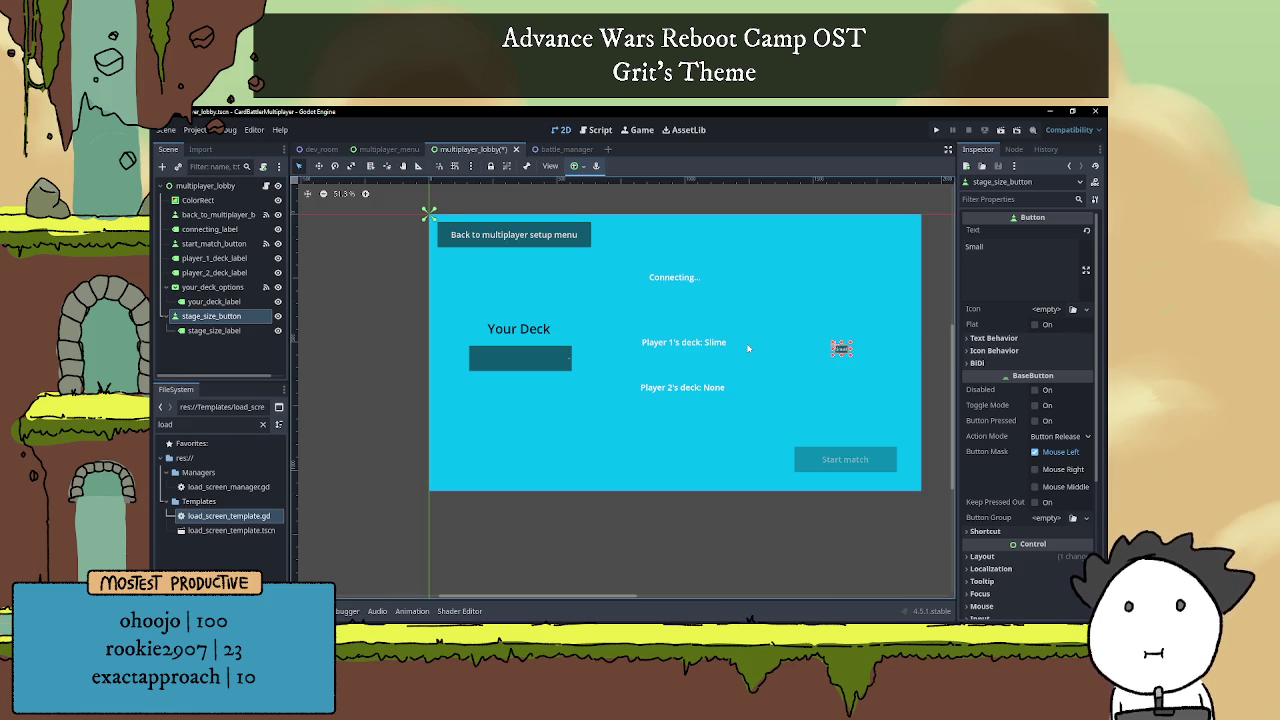
key("ctrl+z")
left_click(213, 330)
left_click(440, 222)
mouse_move(437, 220)
left_mouse_down()
mouse_move(656, 268)
mouse_move(448, 230)
left_mouse_up()
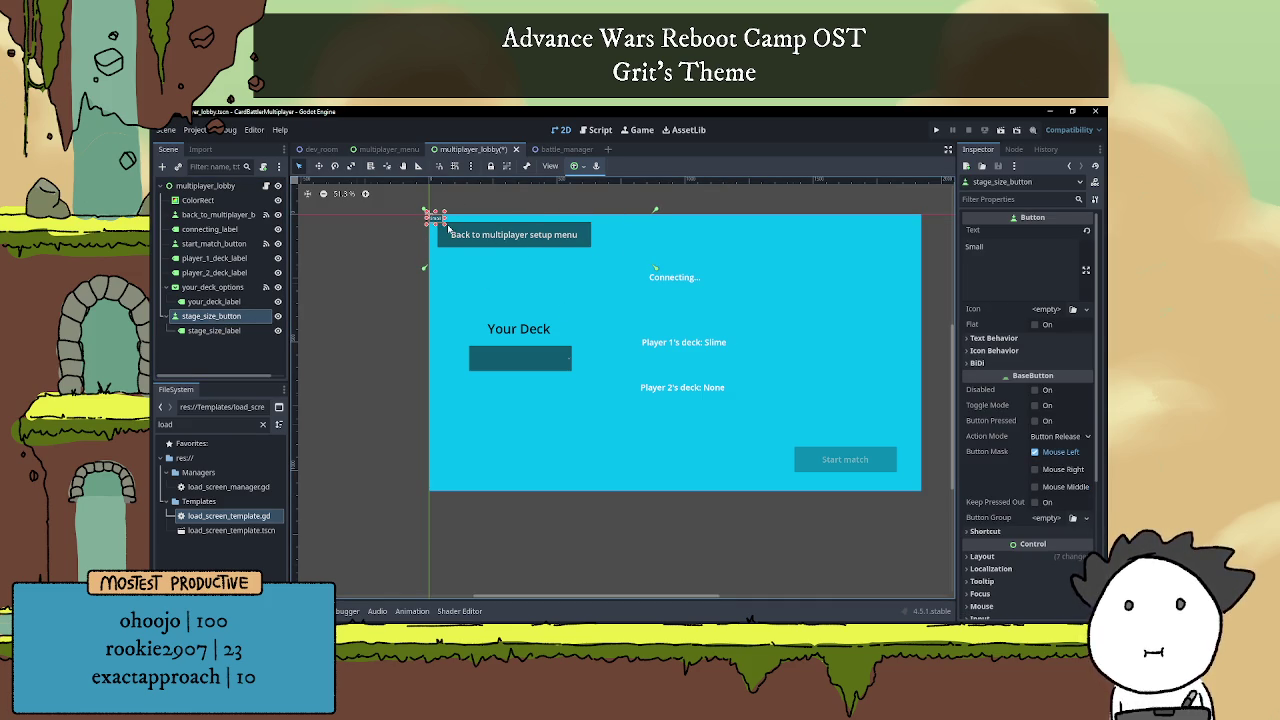
Set the stage_size_button's Transform Size to 200 × 75 px.
scroll(448, 228, "up", 2)
scroll(1028, 472, "down", 3)
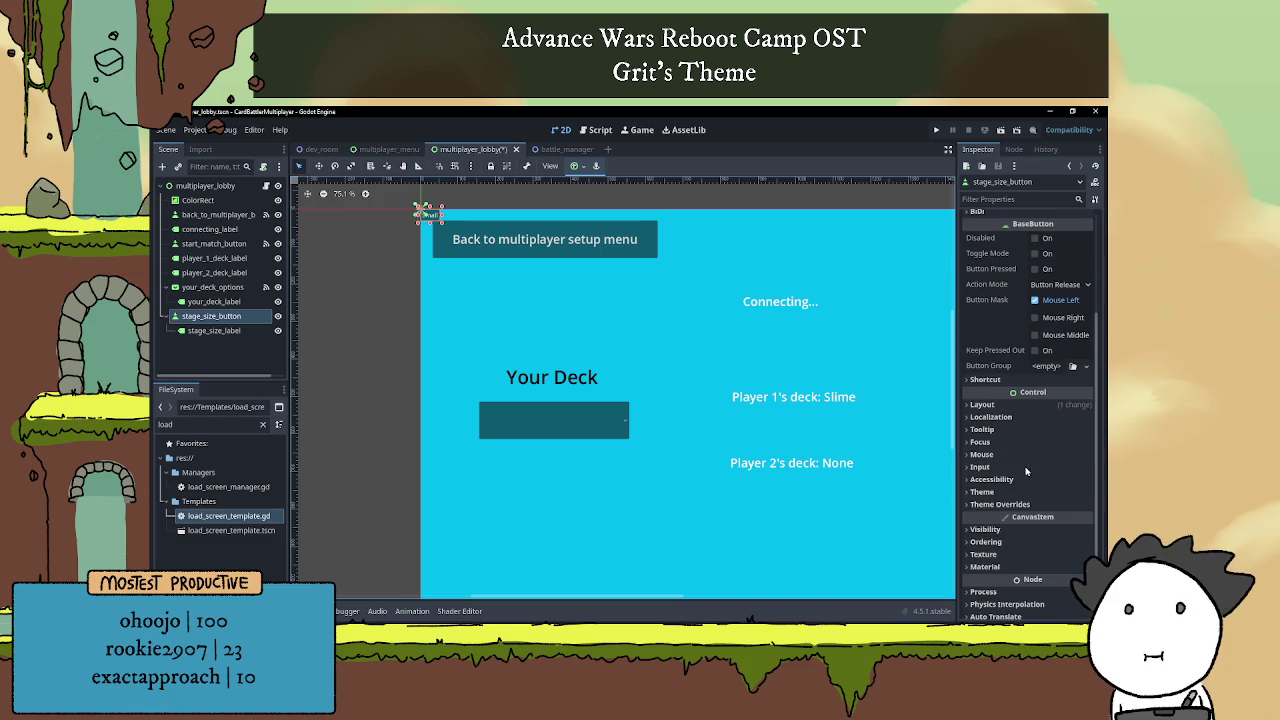
left_click(982, 404)
scroll(1060, 395, "down", 3)
left_click(1059, 350)
type("200")
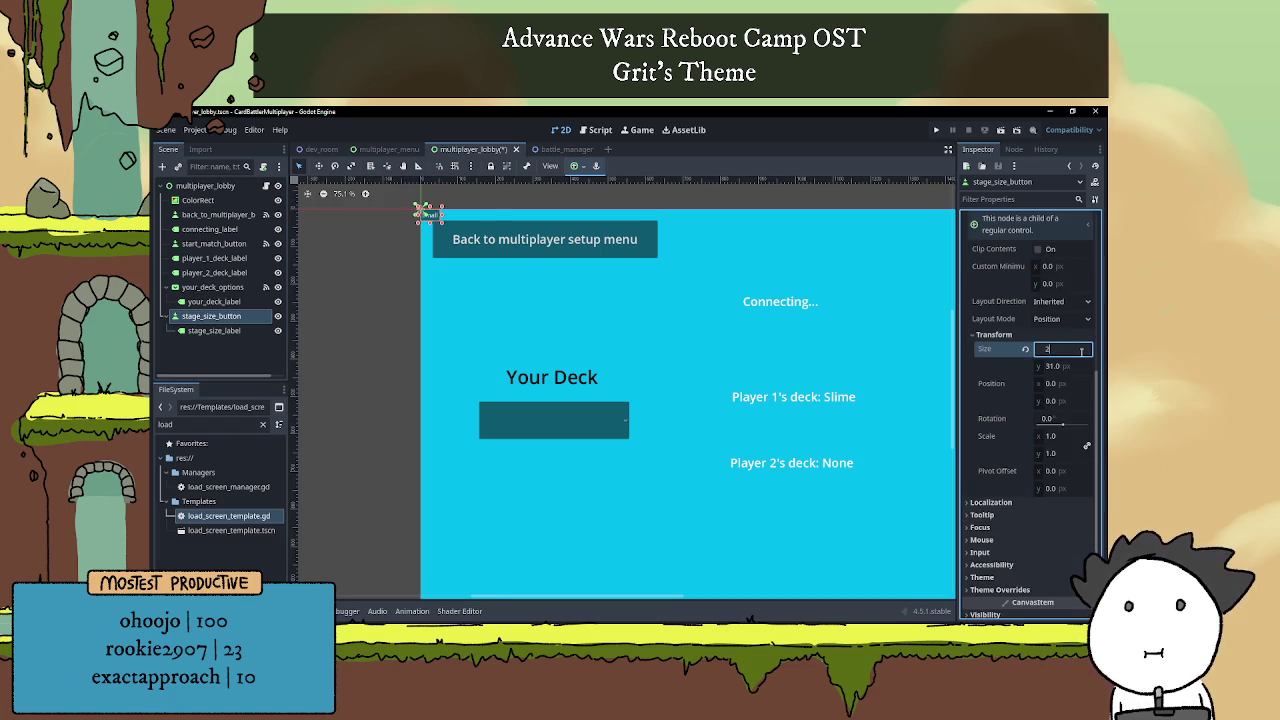
key("Return")
left_click(1059, 367)
type("100")
key("Return")
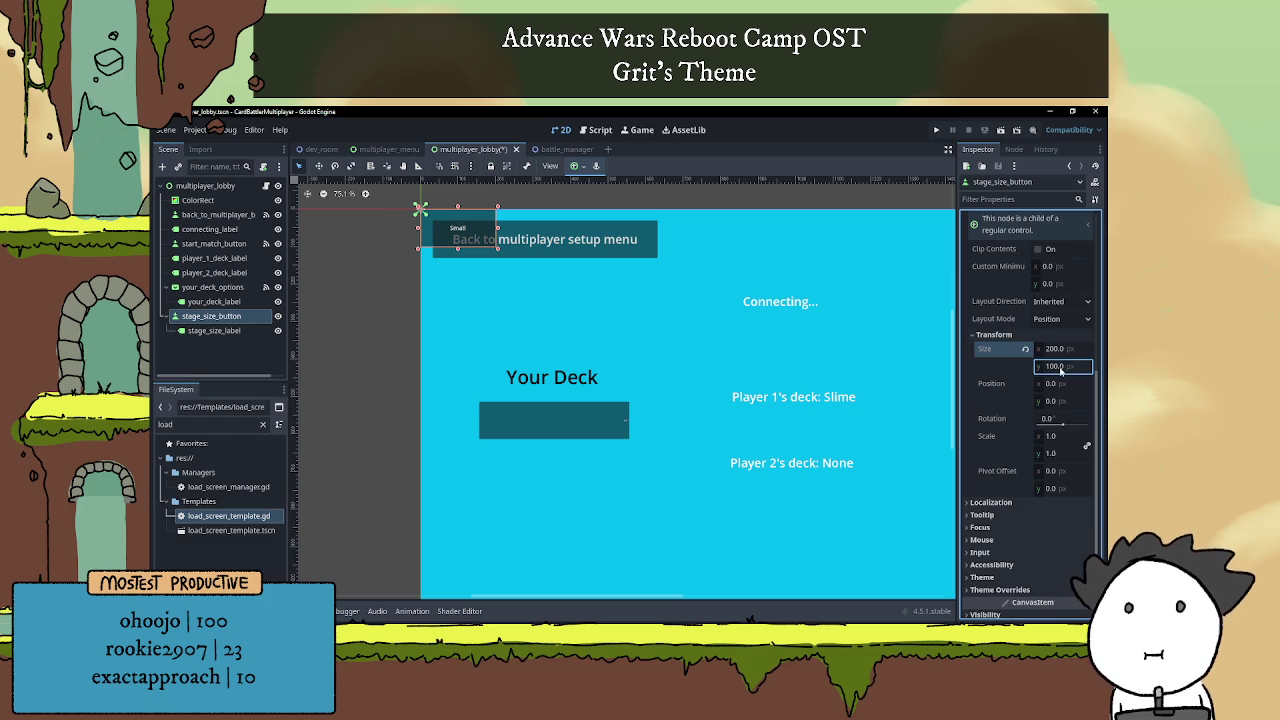
type("50")
key("Return")
scroll(718, 327, "down", 1)
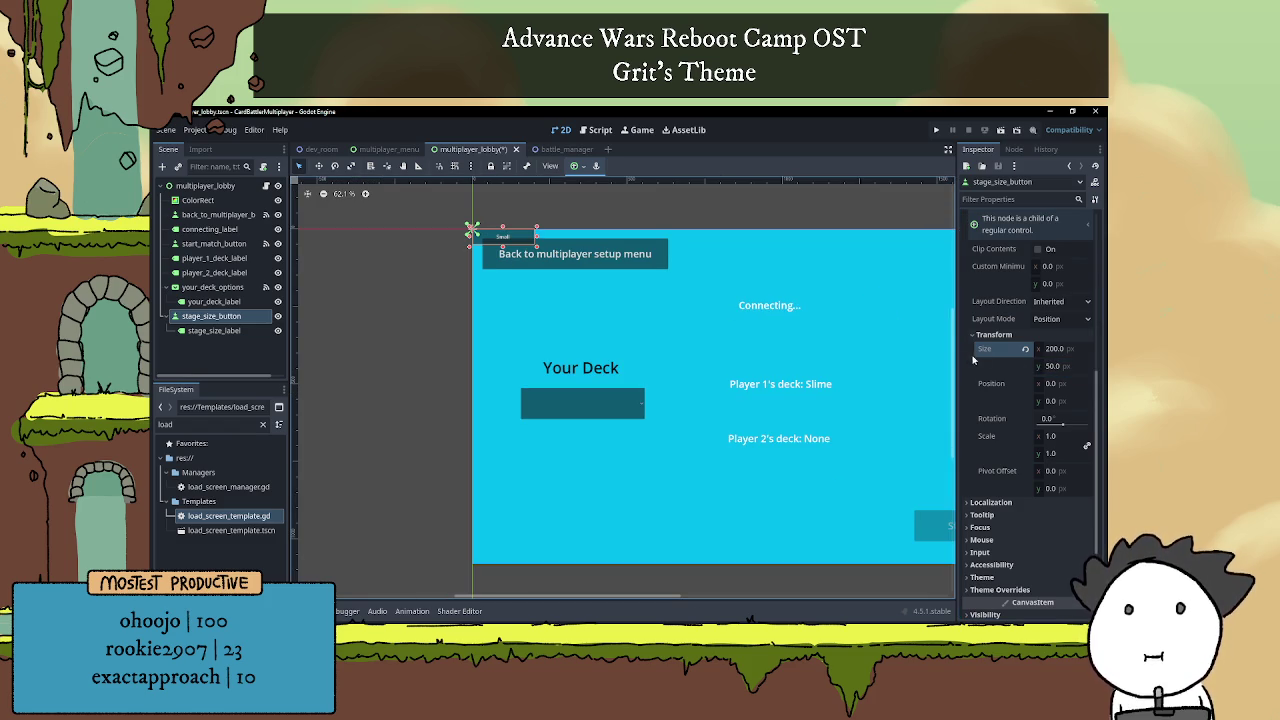
left_click(1056, 371)
type("77")
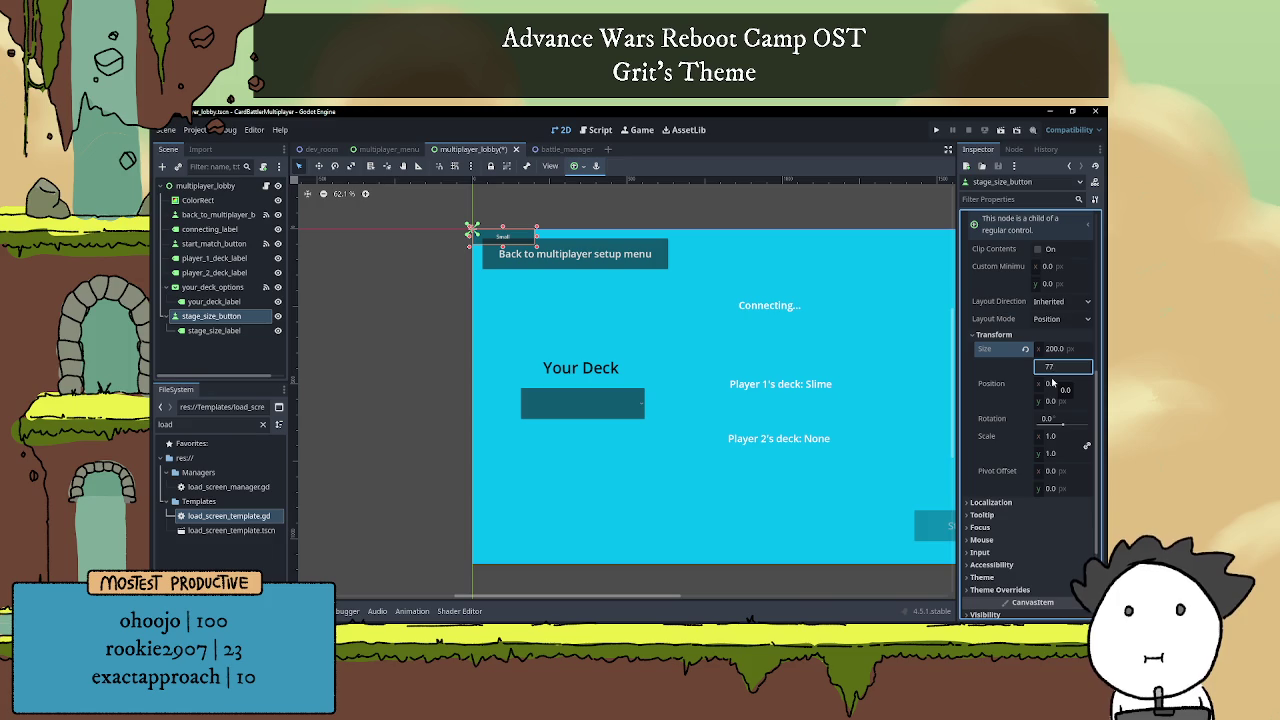
key("BackSpace")
type("5")
key("Return")
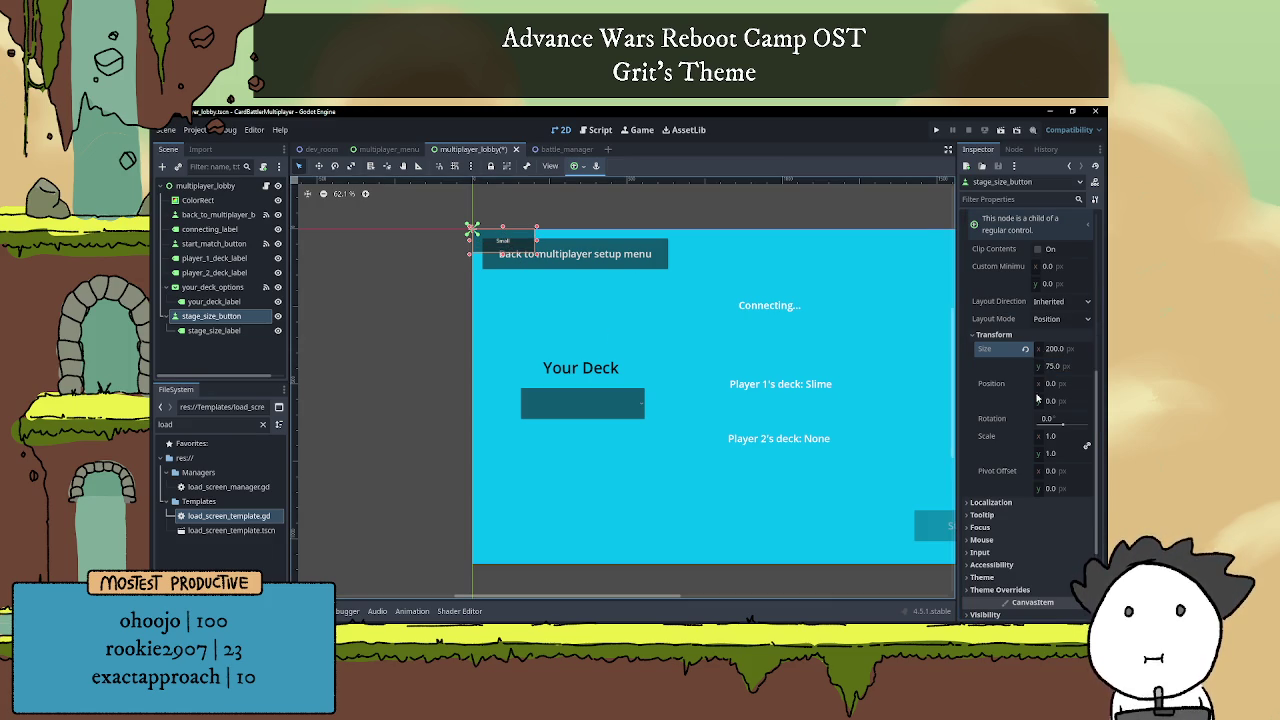
Give the button a 32 px font size override and drag it right of Player 1's deck.
scroll(1043, 467, "down", 1)
left_click(982, 527)
left_click(982, 527)
left_click(1000, 539)
left_click(1015, 597)
scroll(1060, 590, "down", 1)
left_click(1071, 557)
key("Return")
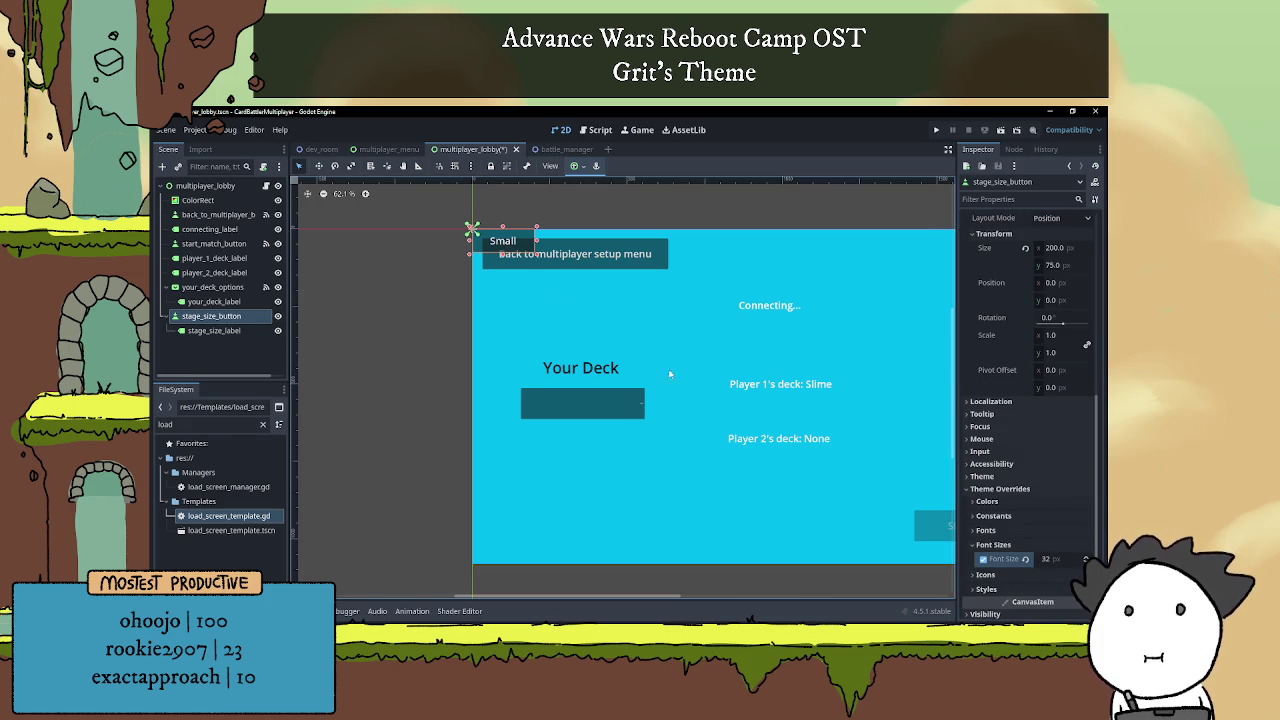
mouse_move(523, 247)
left_mouse_down()
mouse_move(880, 350)
mouse_move(909, 389)
left_mouse_up()
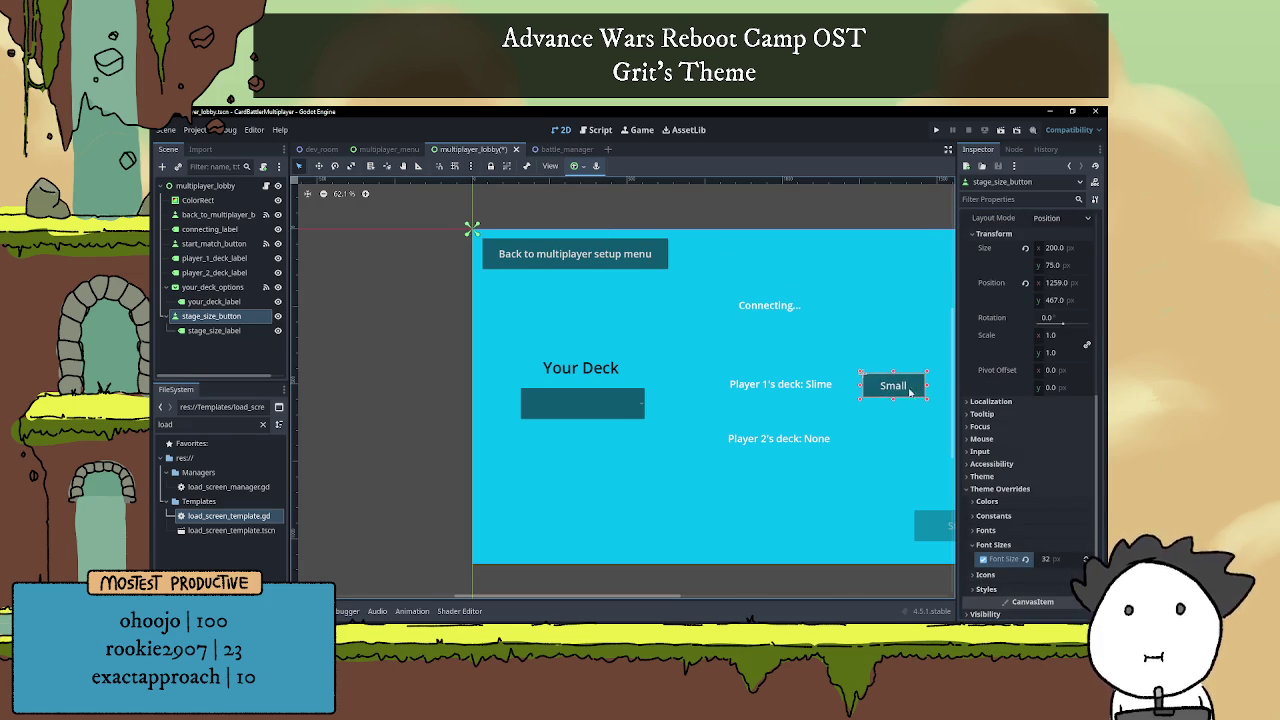
left_click_drag(726, 361, 811, 352)
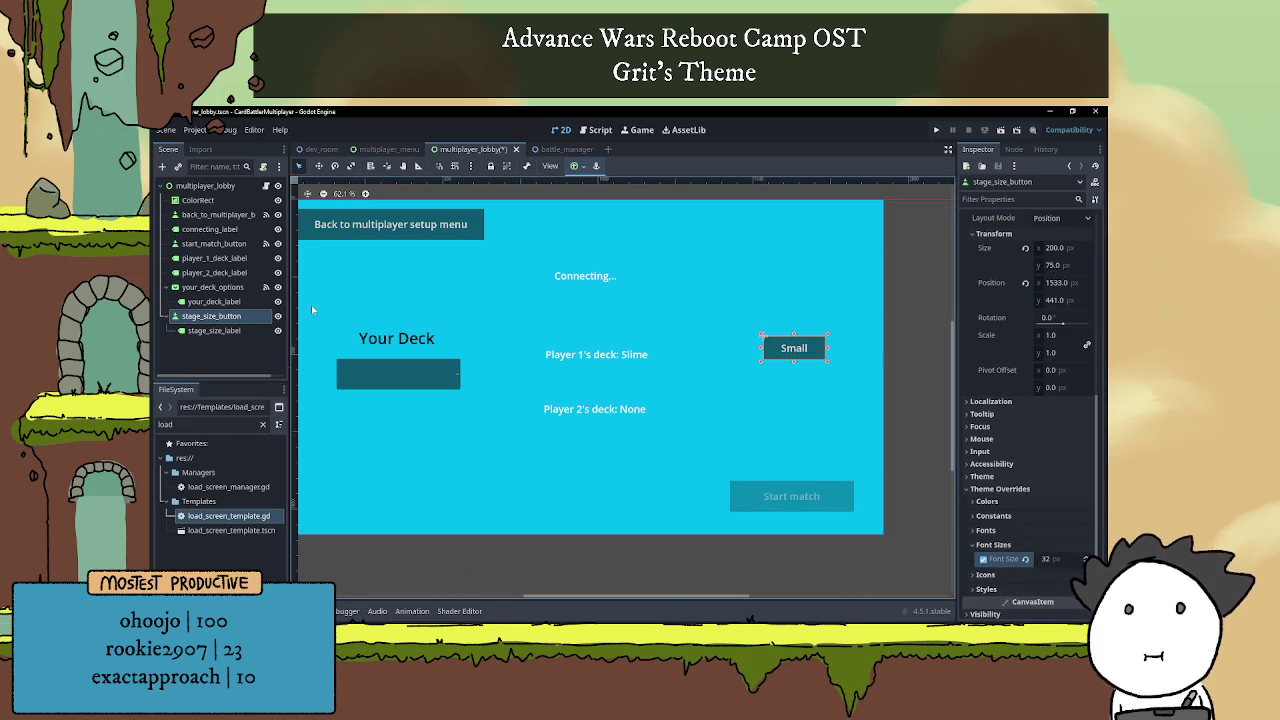
Set stage_size_label's text to 'Stage Size'.
left_click(214, 330)
left_click(1017, 274)
type("S")
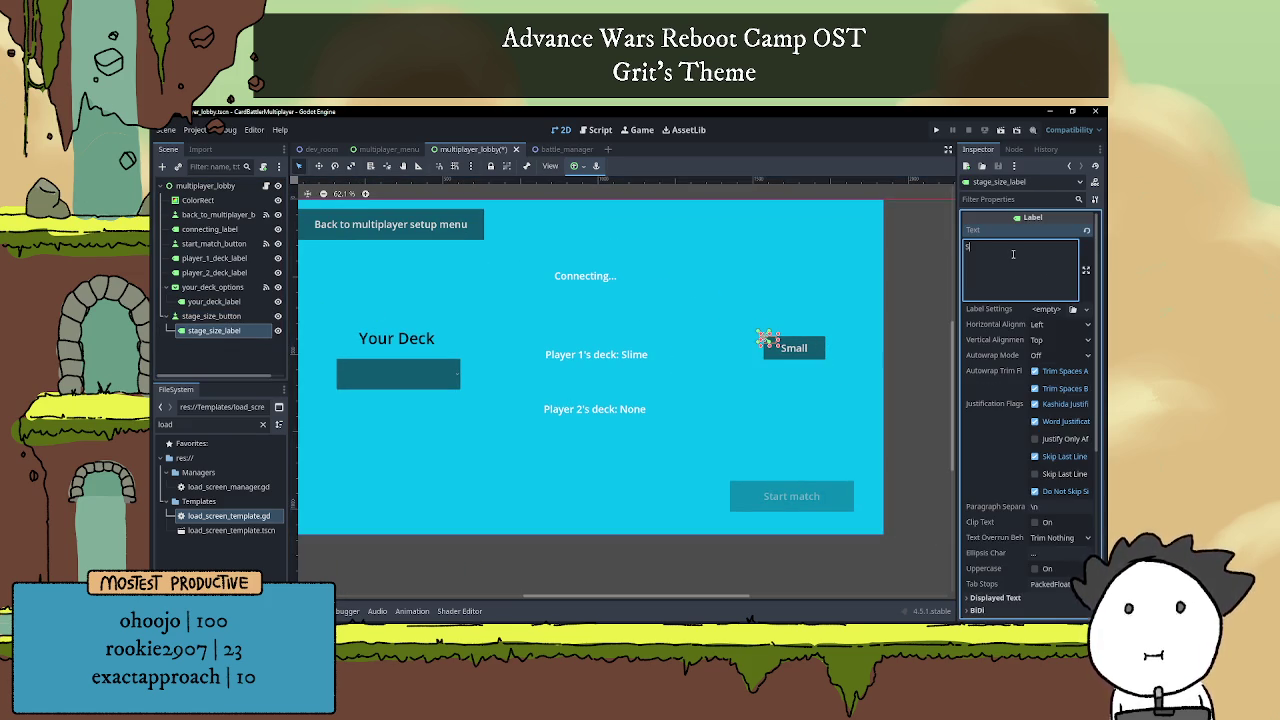
type("tage Size")
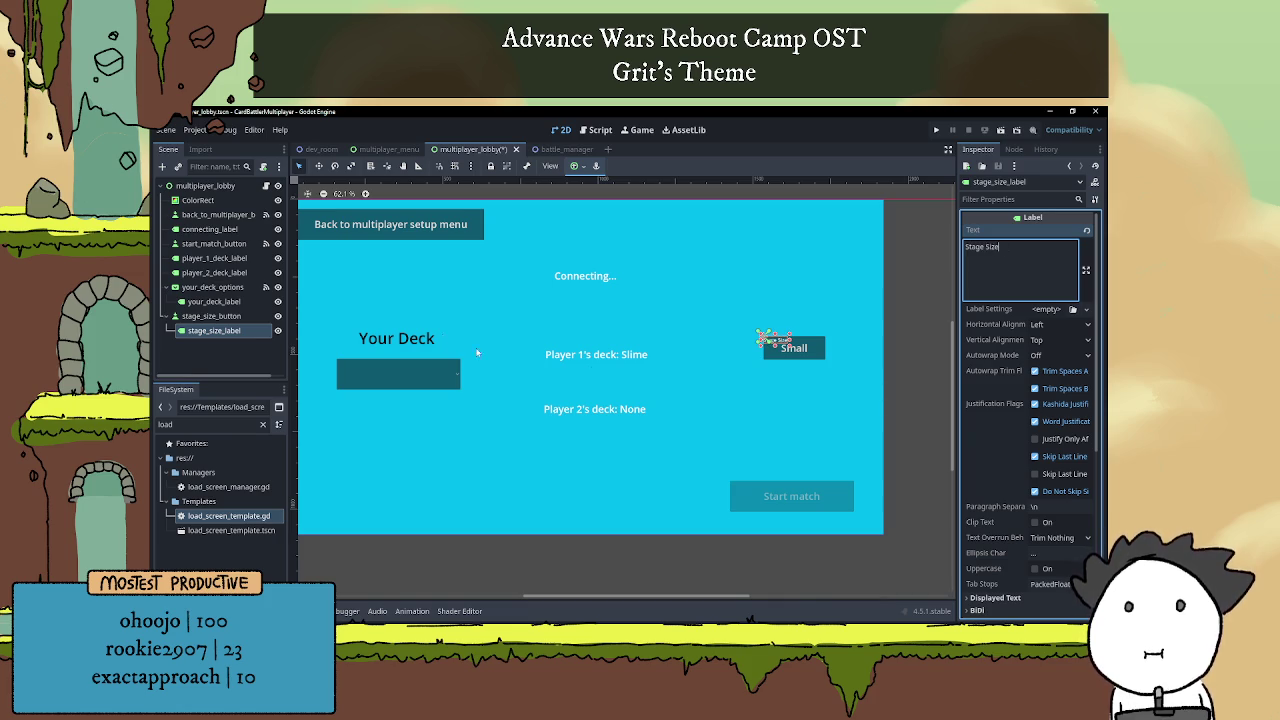
Set the label's Transform Size width to 200 px.
scroll(985, 420, "down", 5)
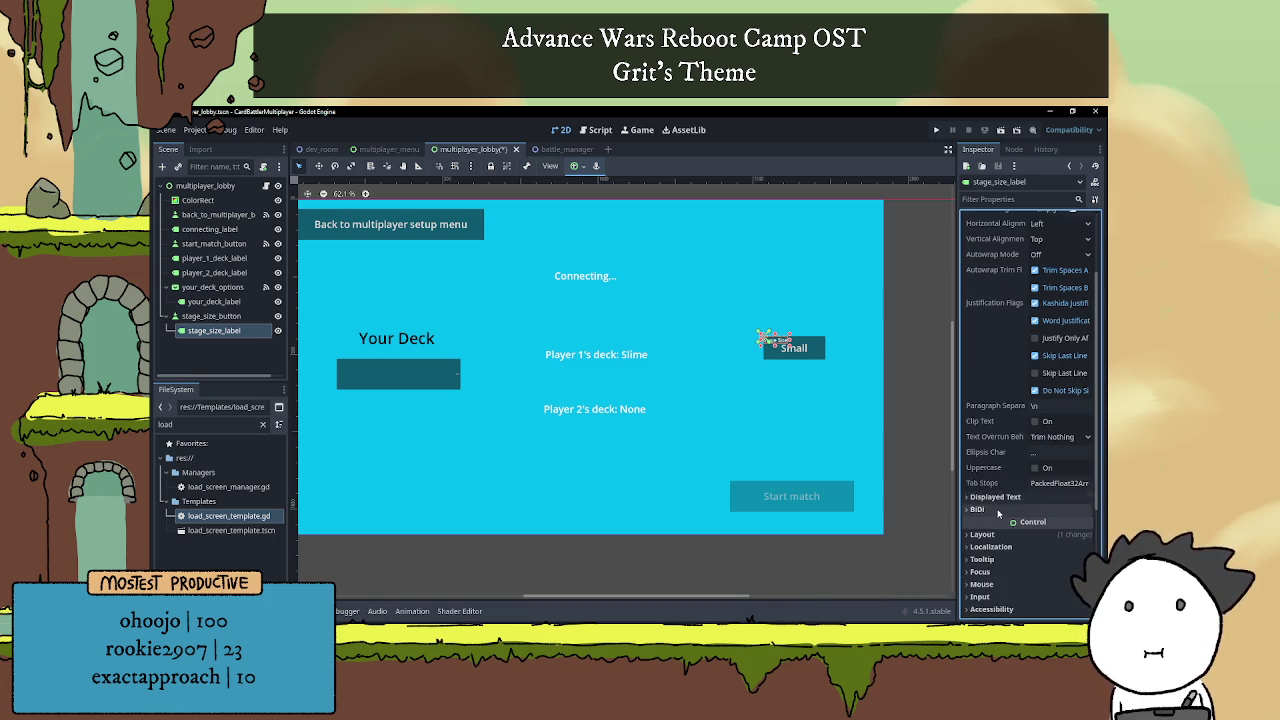
left_click(982, 382)
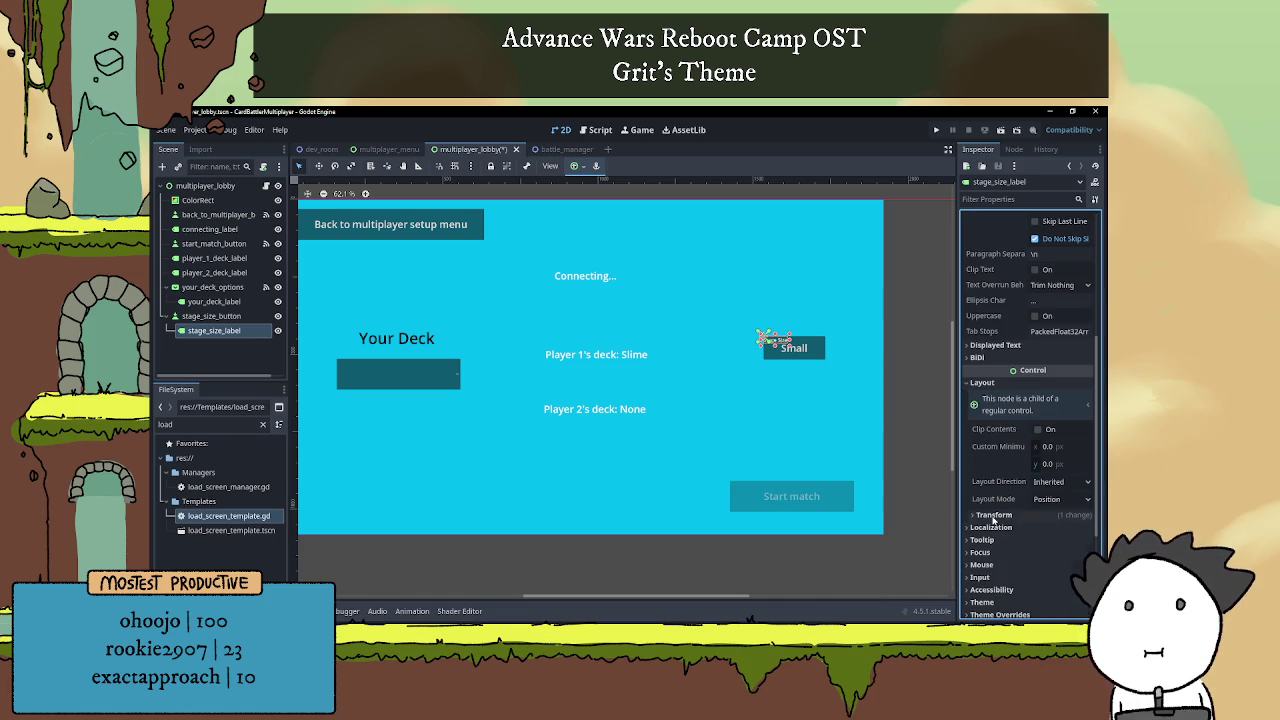
left_click(1052, 529)
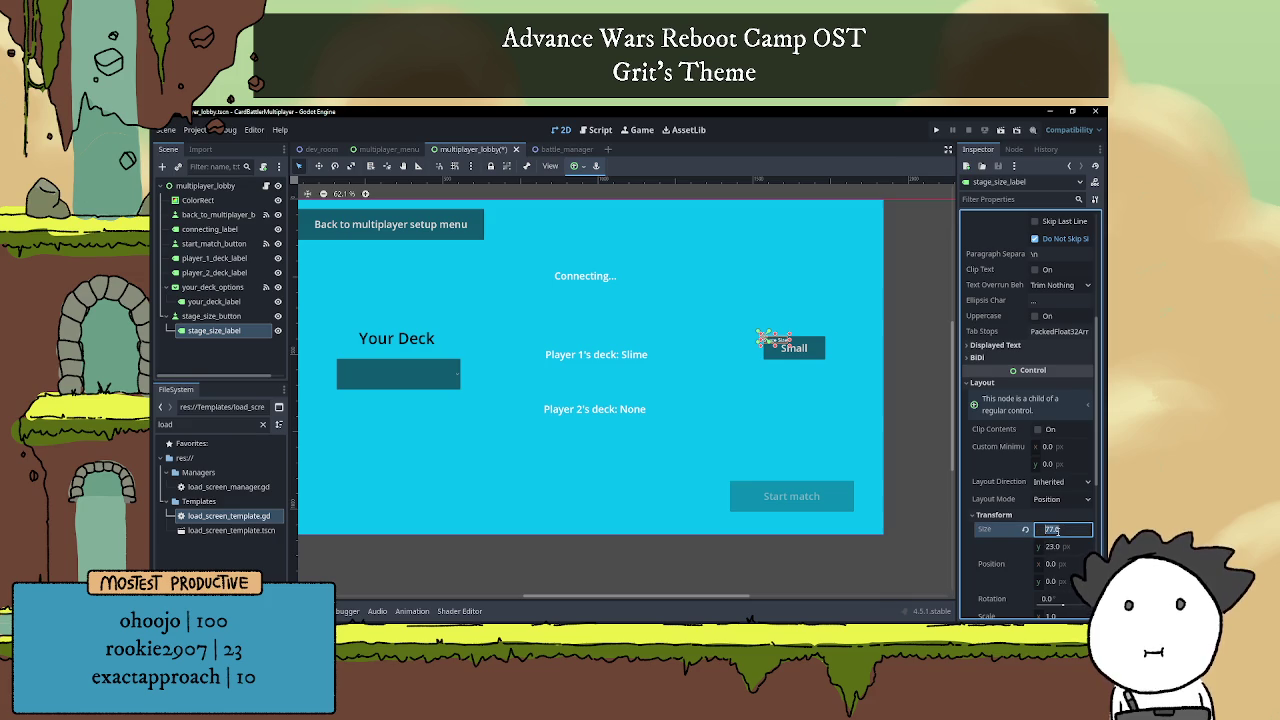
type("00")
key("Return")
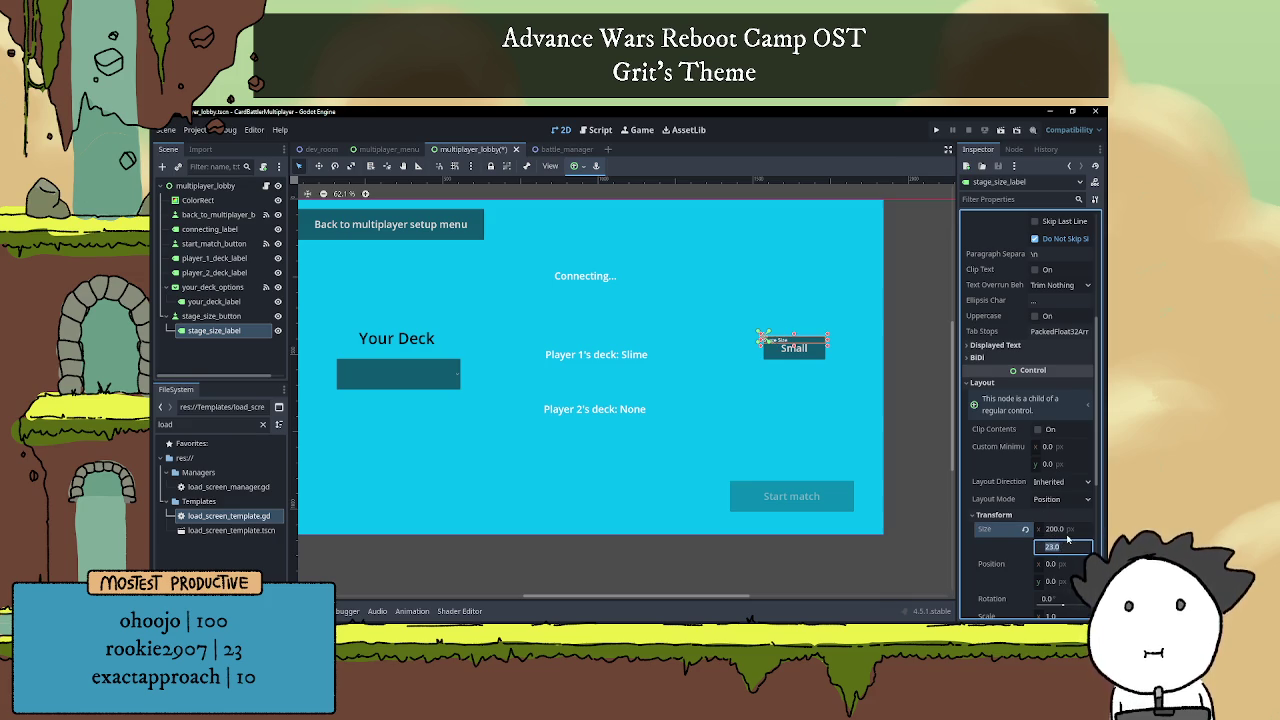
scroll(1033, 480, "up", 5)
left_click(1055, 324)
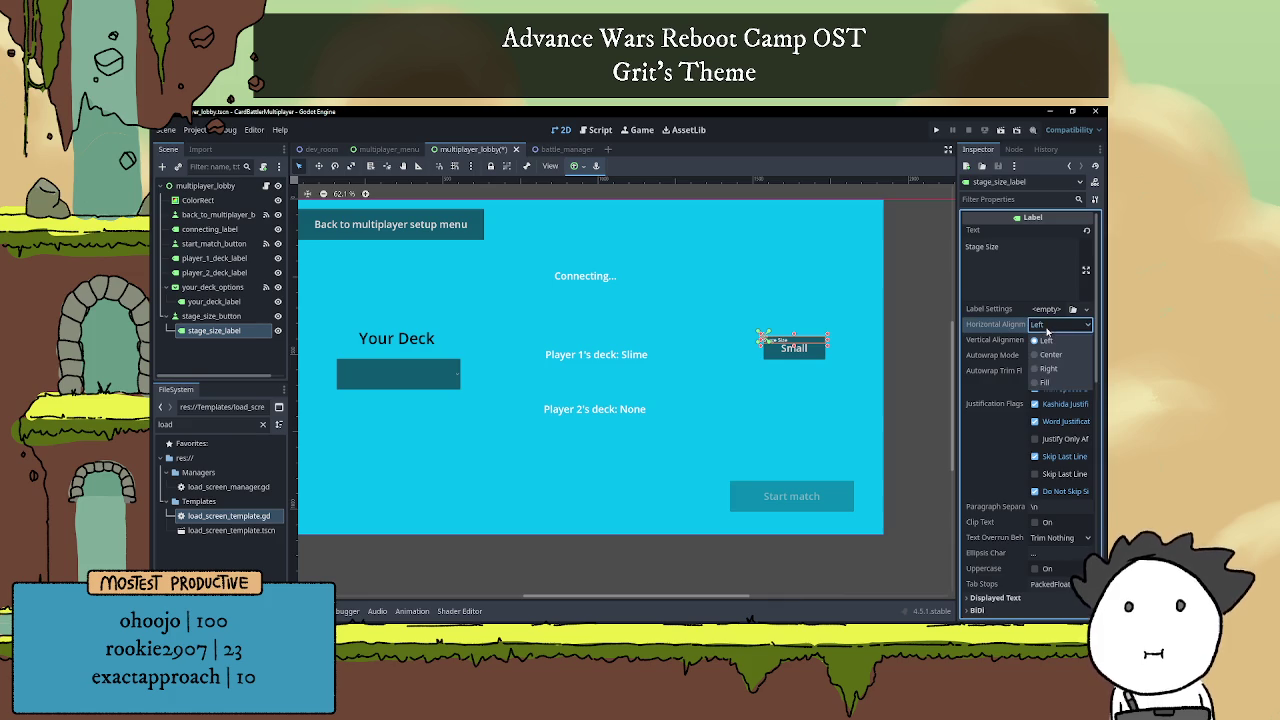
Center the label's text horizontally and give it a 32 px font size override.
left_click(1048, 355)
scroll(1025, 430, "down", 10)
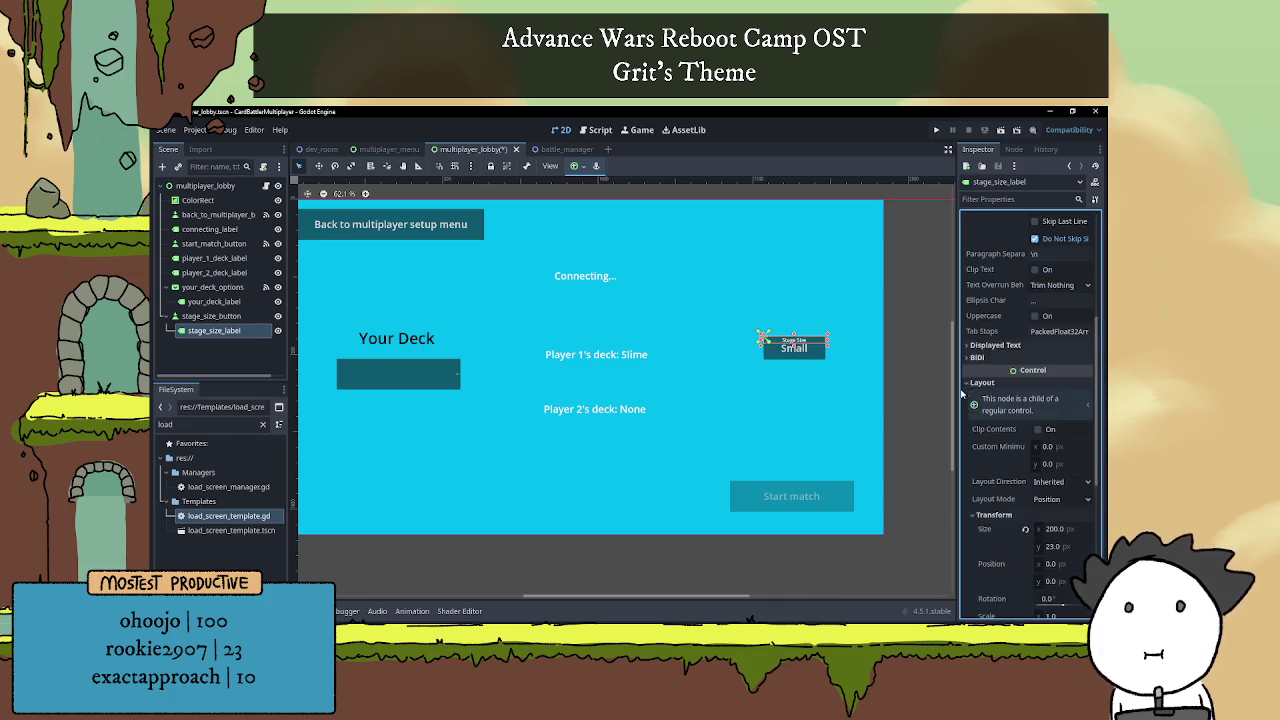
scroll(1003, 540, "down", 4)
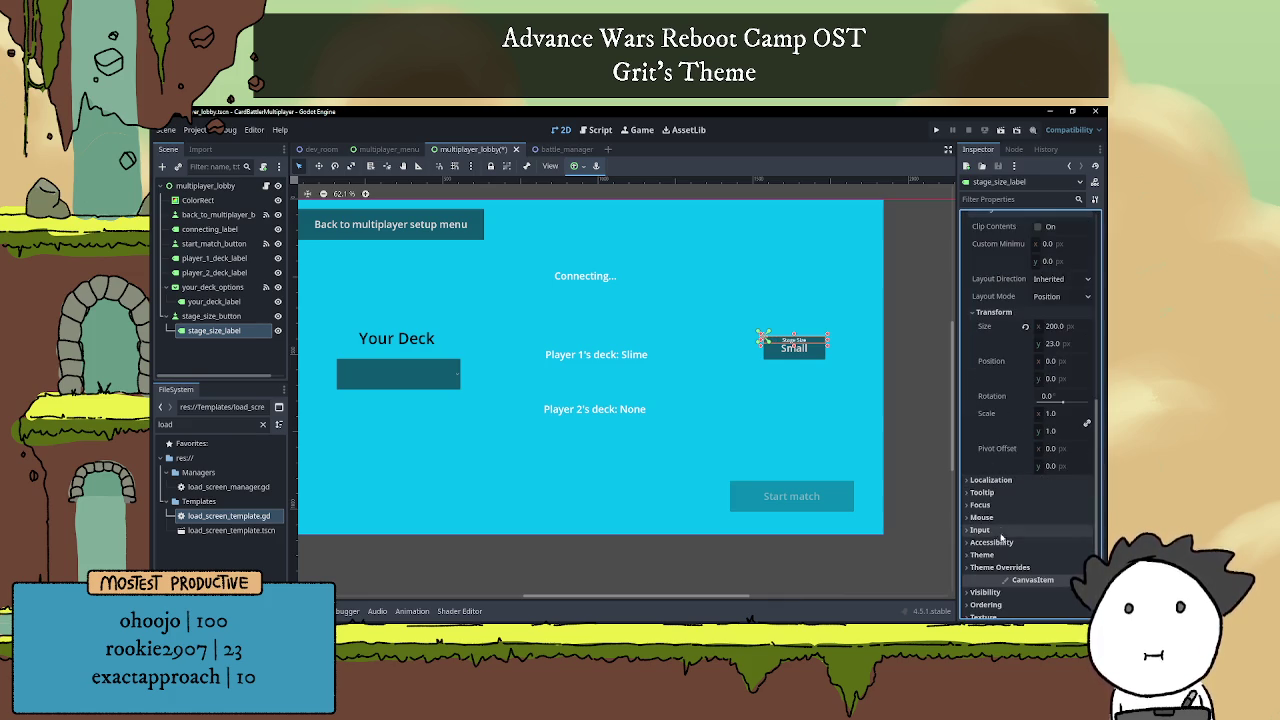
left_click(1000, 477)
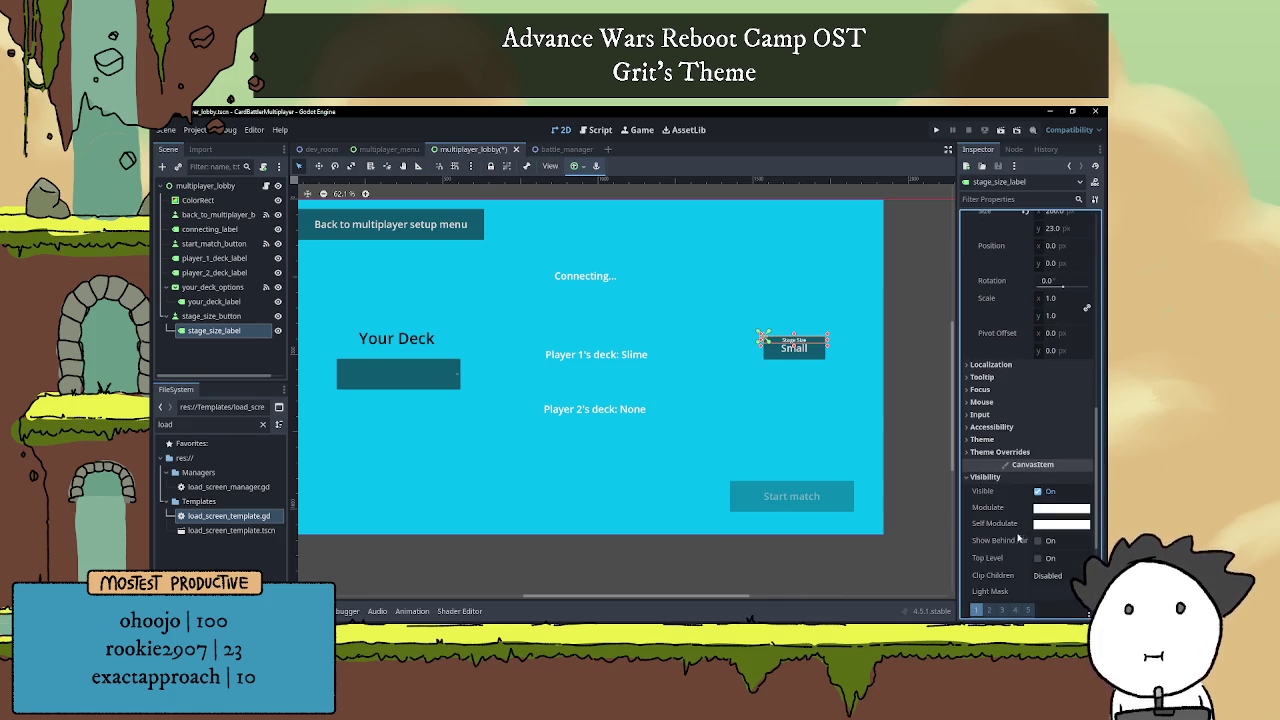
scroll(1018, 515, "down", 3)
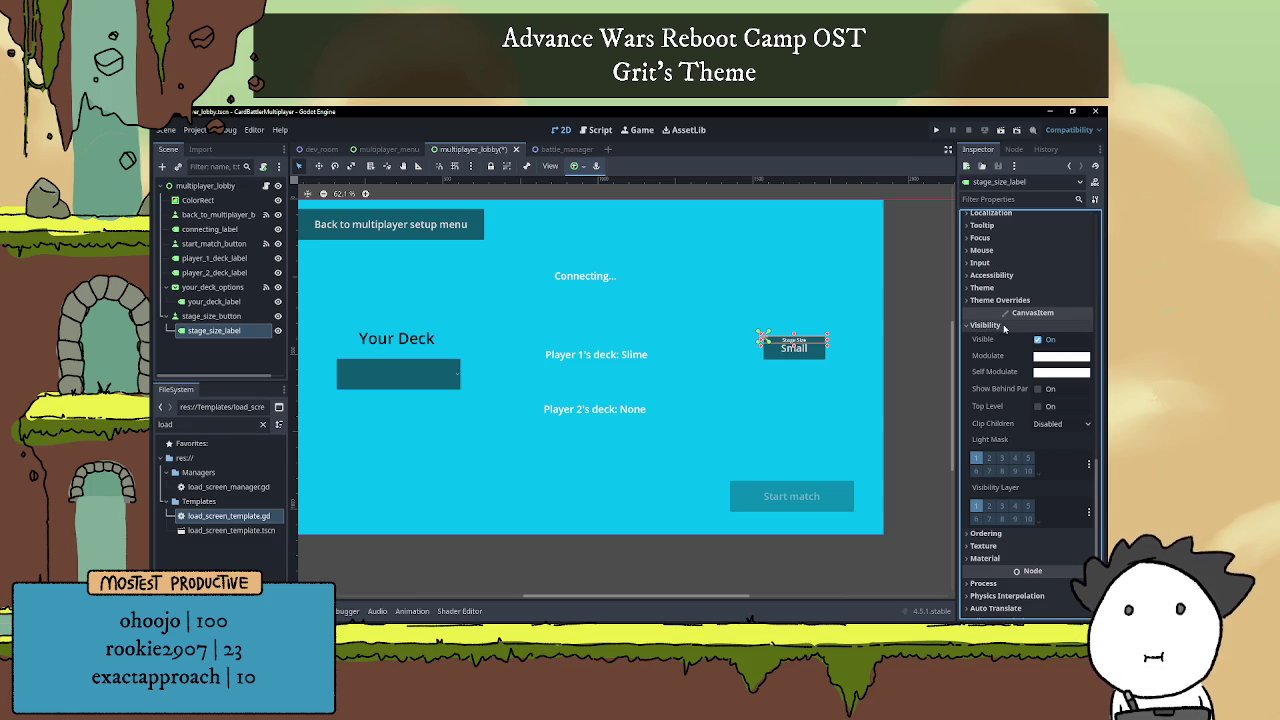
left_click(1000, 327)
left_click(1000, 452)
left_click(993, 508)
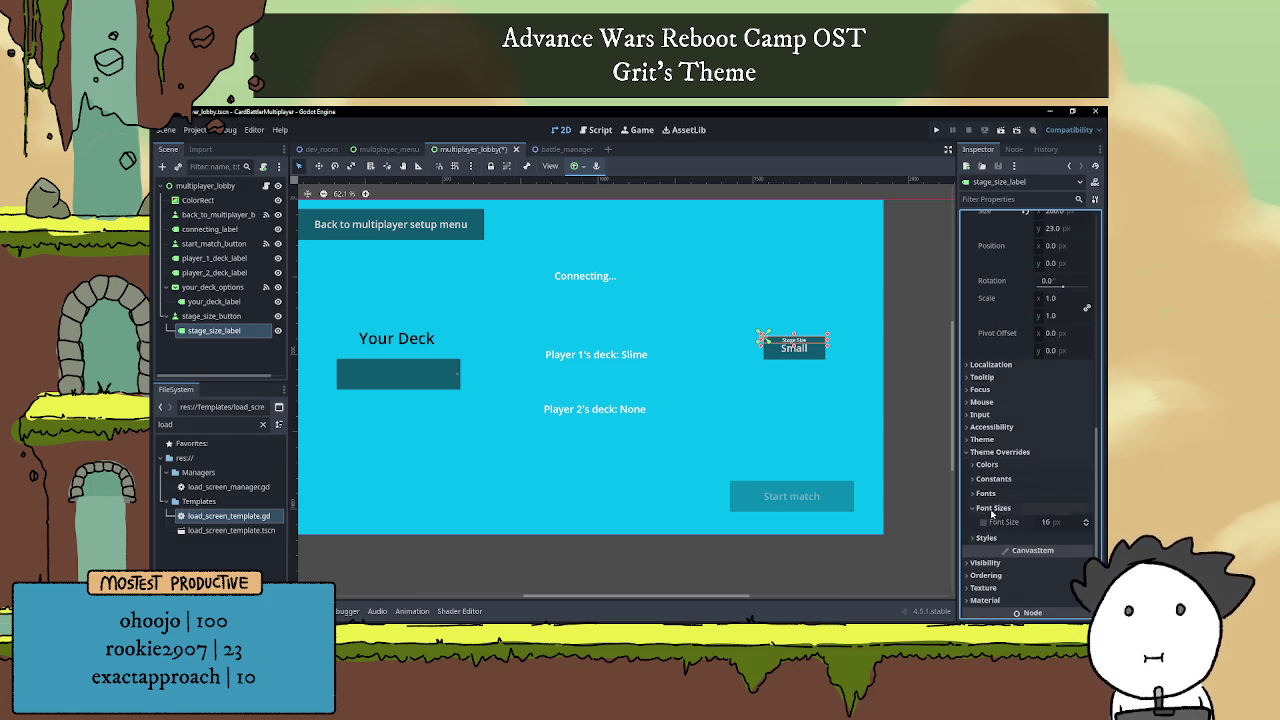
key("Return")
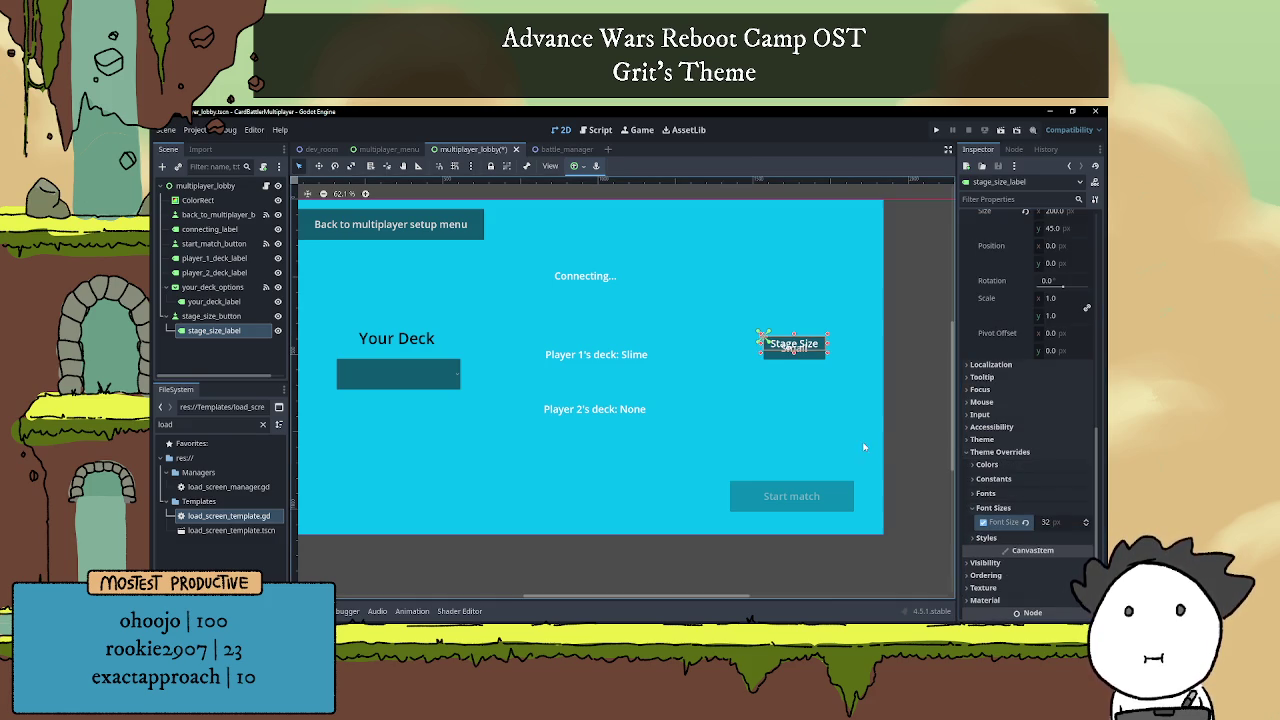
Nudge the Stage Size label up so it sits just above the Small button.
scroll(803, 369, "up", 3)
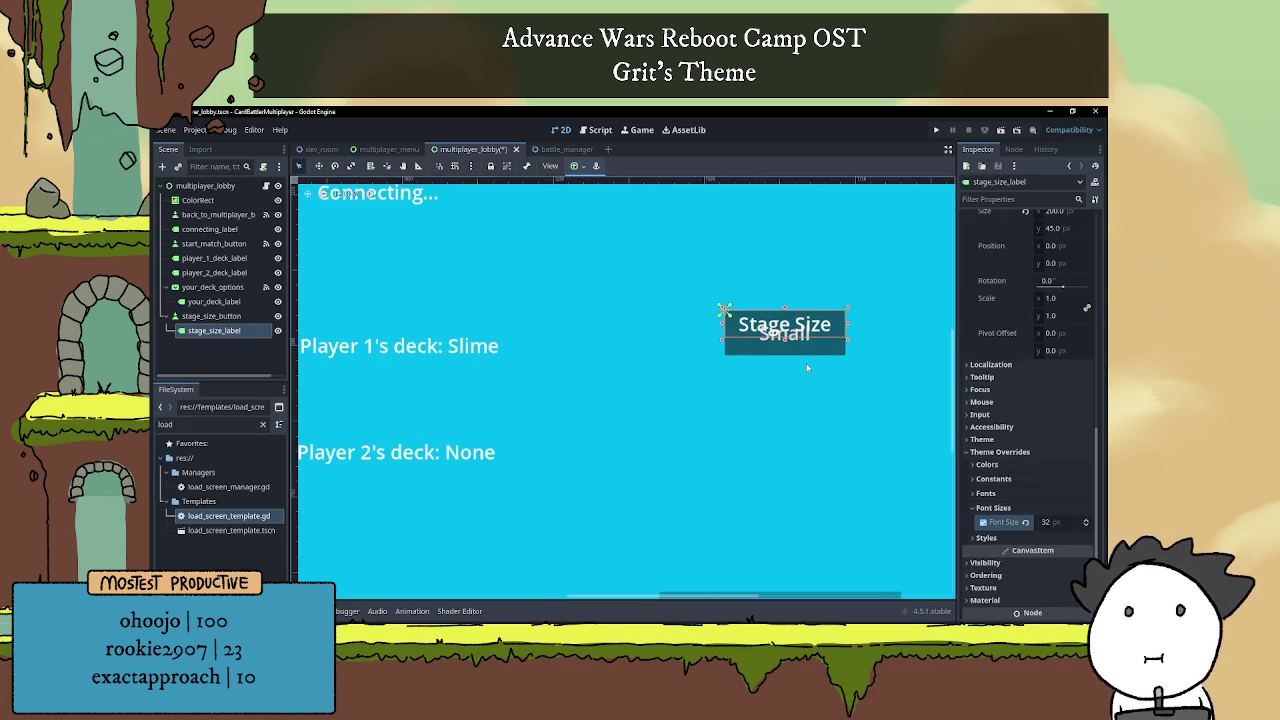
key("shift+Up")
key("shift+Up")
key("shift+Up")
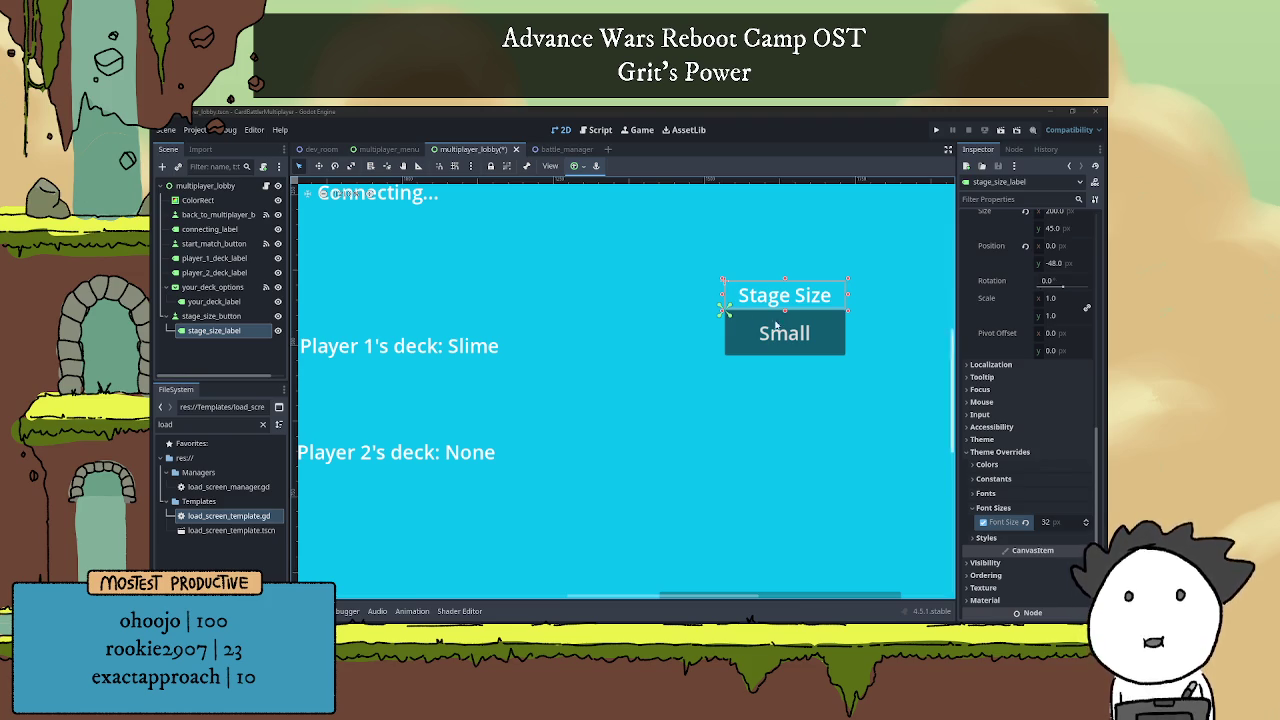
left_click(935, 303)
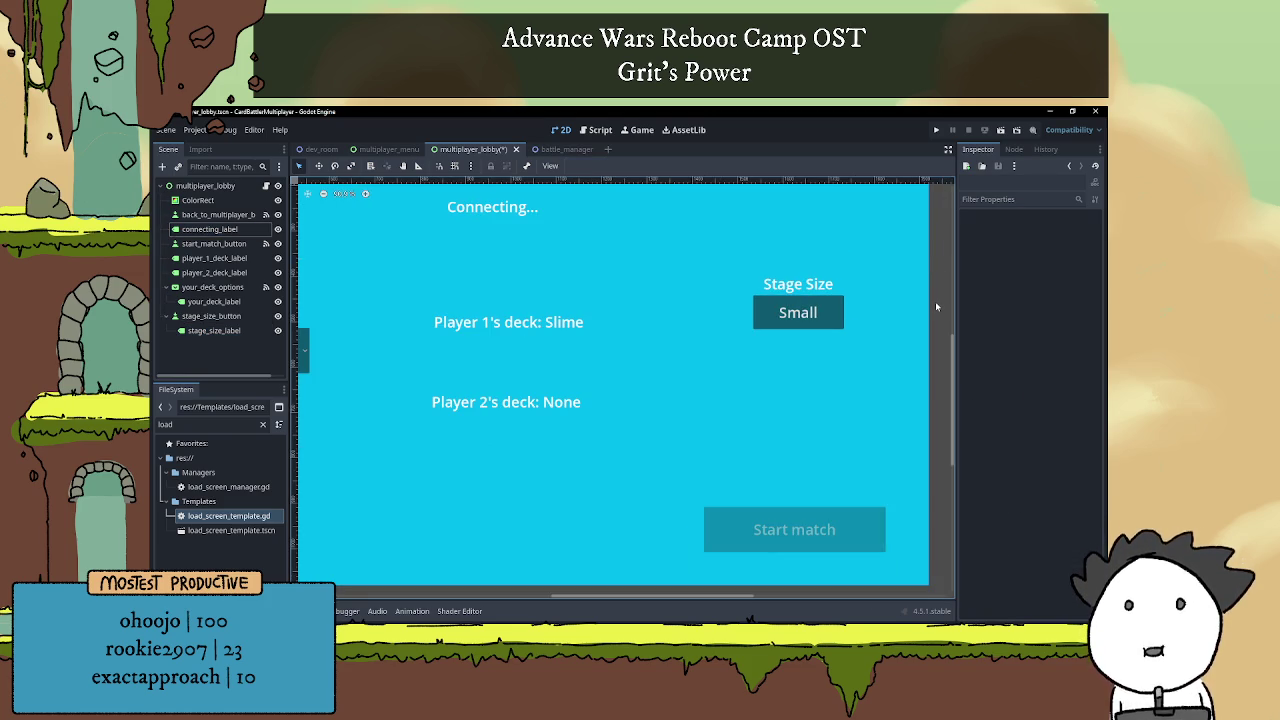
Move the Small button and its Stage Size label down together, to position 1499, 510.
left_click(800, 350)
mouse_move(800, 352)
left_mouse_down()
mouse_move(797, 394)
mouse_move(788, 376)
left_mouse_up()
scroll(788, 376, "down", 2)
scroll(760, 350, "left", 3)
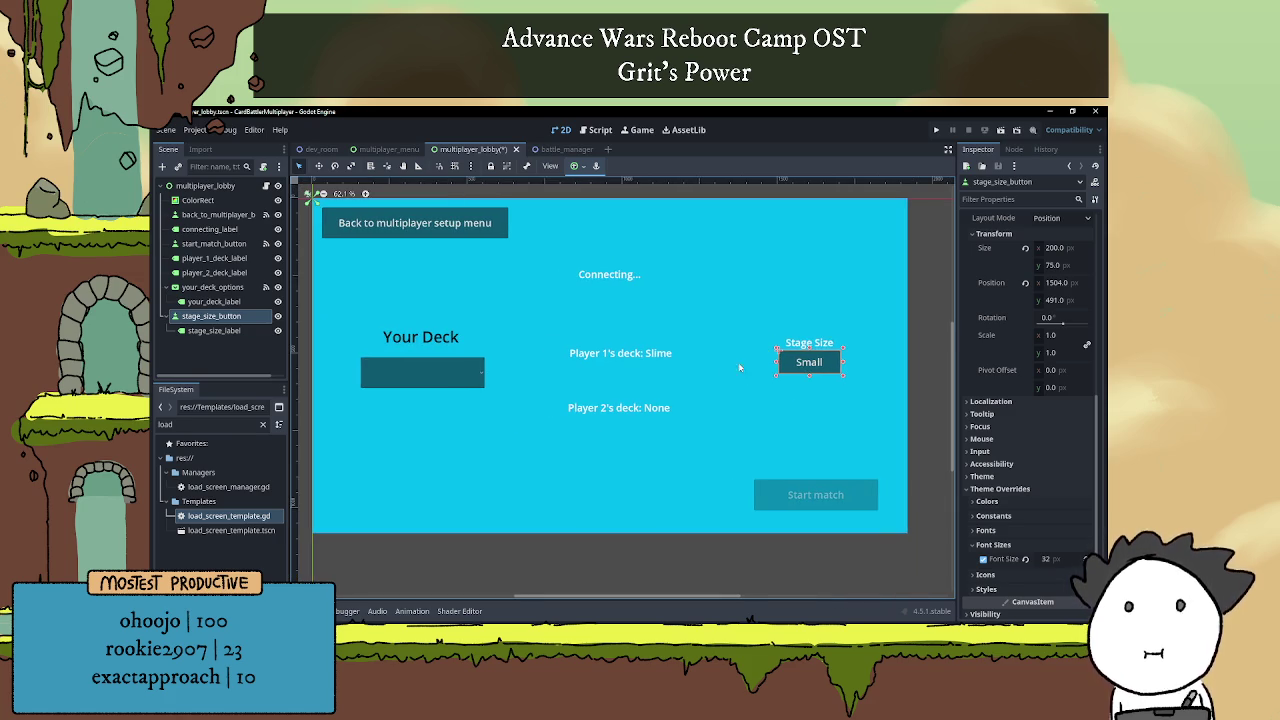
scroll(787, 351, "left", 1)
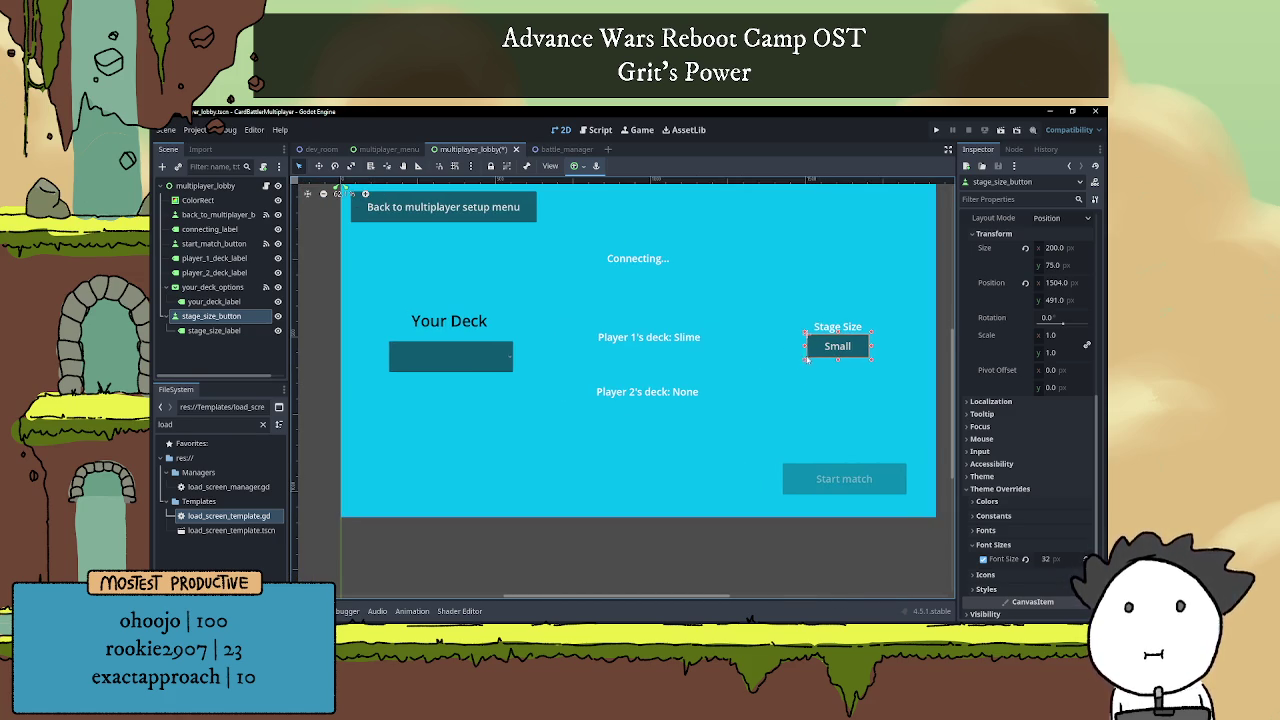
mouse_move(843, 346)
left_mouse_down()
mouse_move(829, 330)
mouse_move(835, 355)
mouse_move(816, 353)
mouse_move(839, 350)
left_mouse_up()
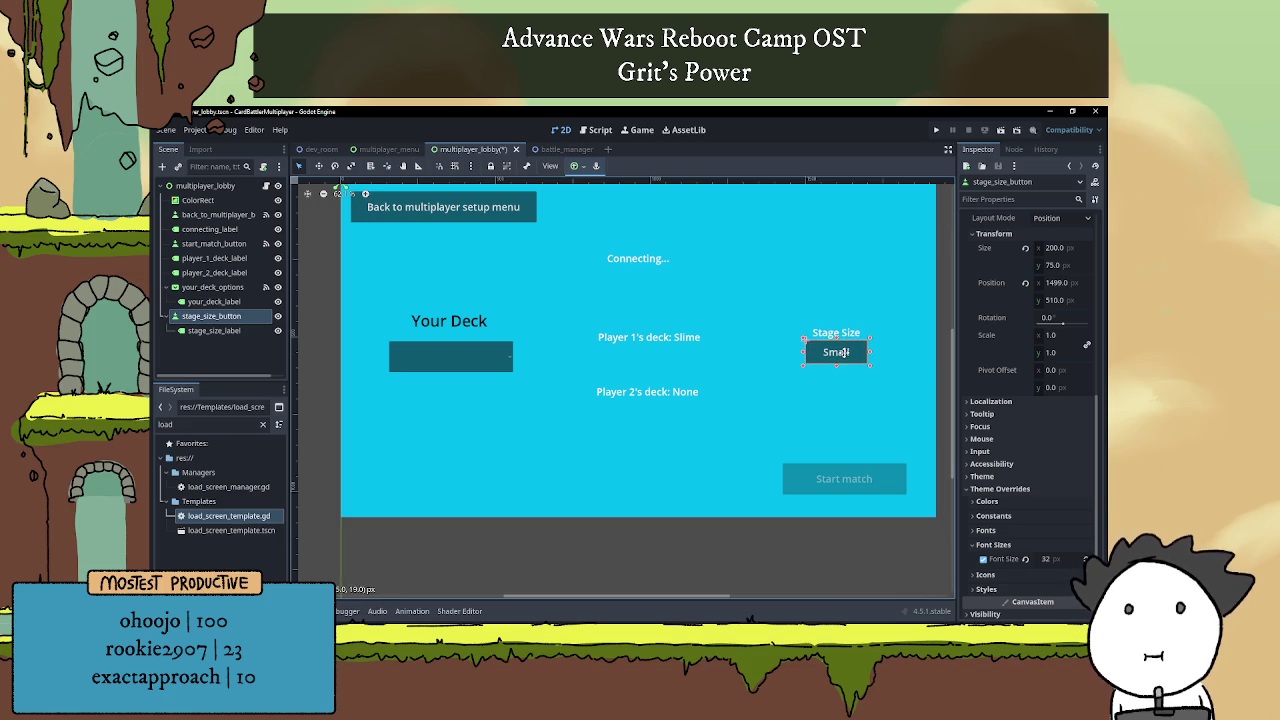
scroll(998, 365, "up", 5)
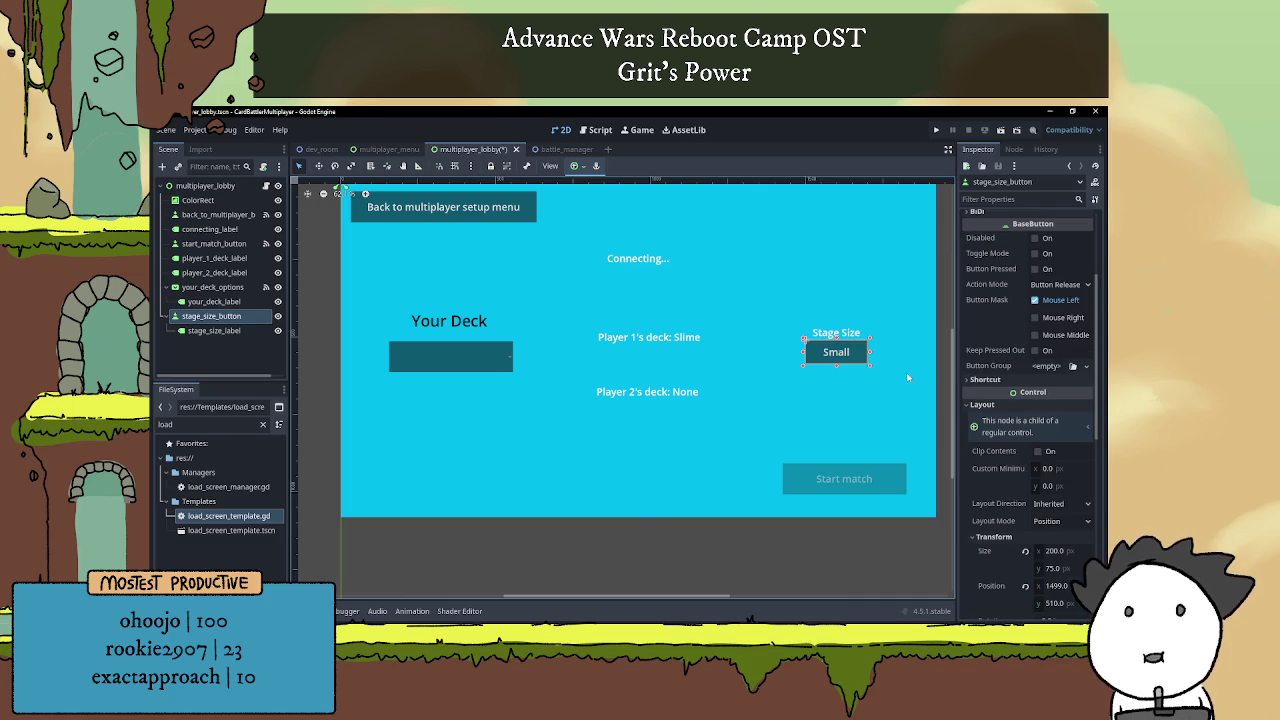
left_click(903, 365)
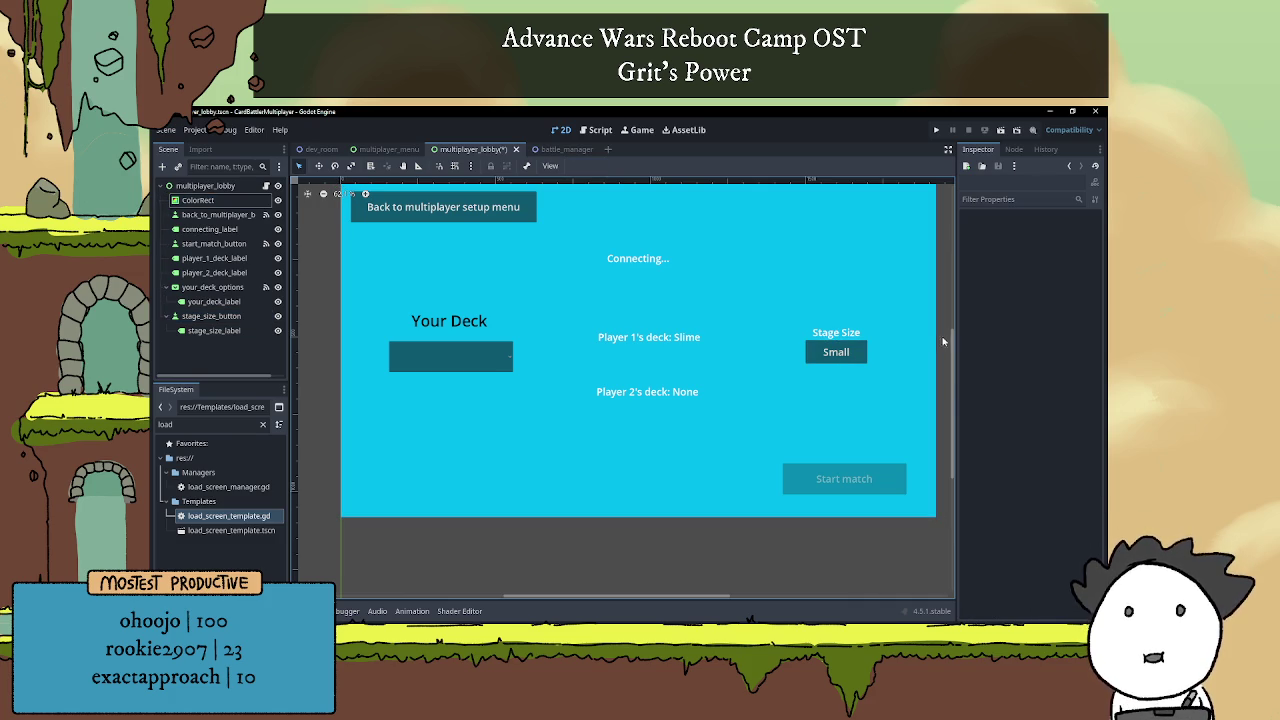
Collapse your_deck_options and stage_size_button in the Scene dock and select stage_size_button.
scroll(875, 325, "down", 2)
scroll(820, 322, "up", 2)
scroll(775, 340, "down", 1)
left_click(818, 370)
left_click(893, 370)
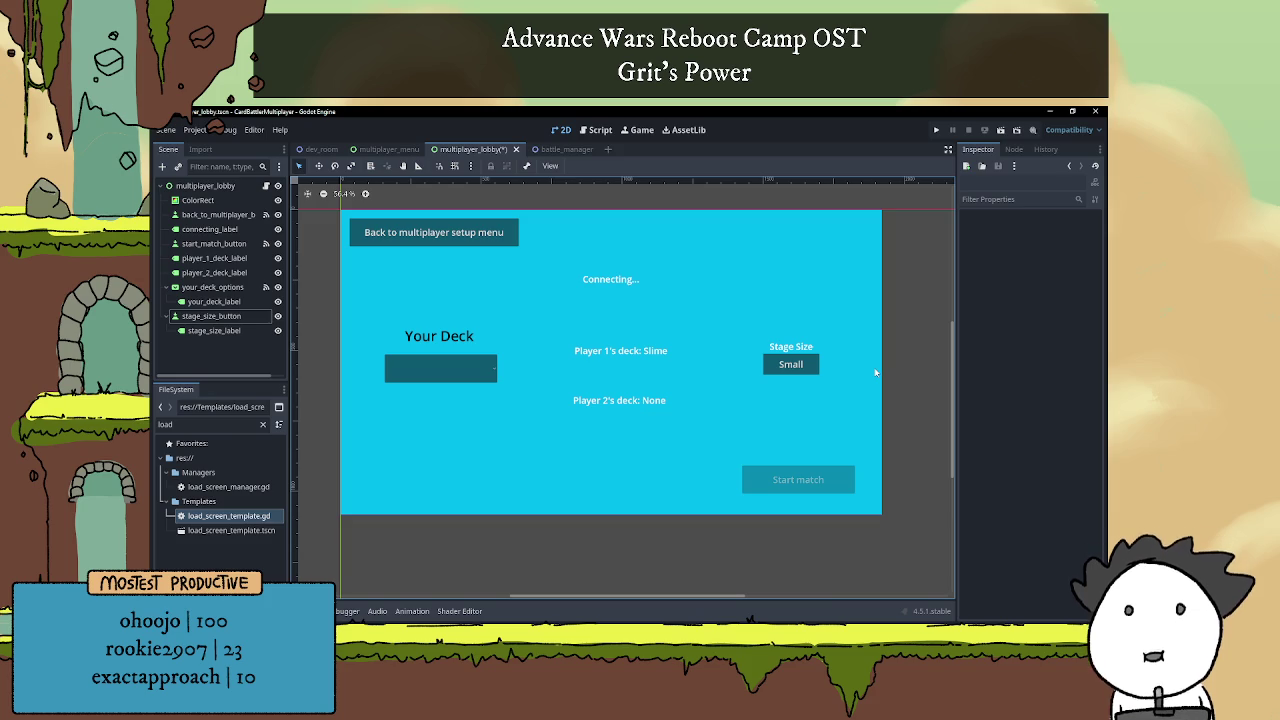
left_click(168, 316)
left_click(166, 287)
left_click(212, 301)
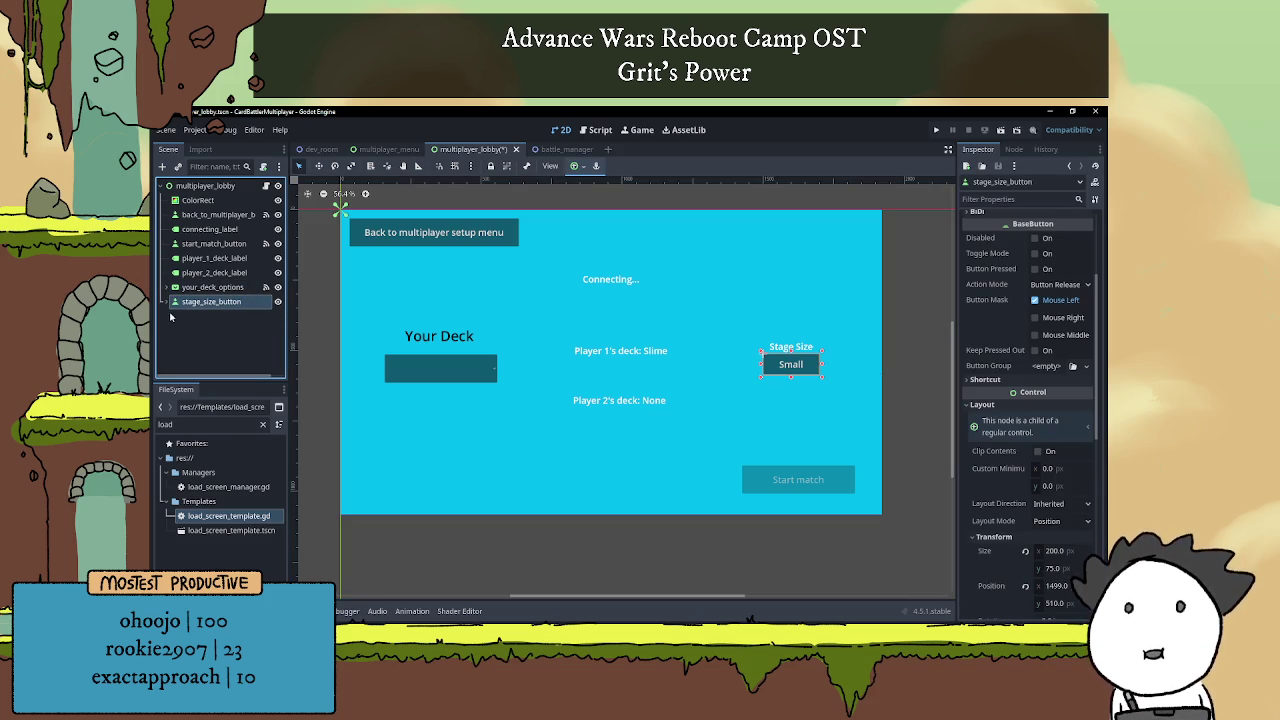
Check stage_size_button's label child and Small text, then reselect the button.
left_click(166, 302)
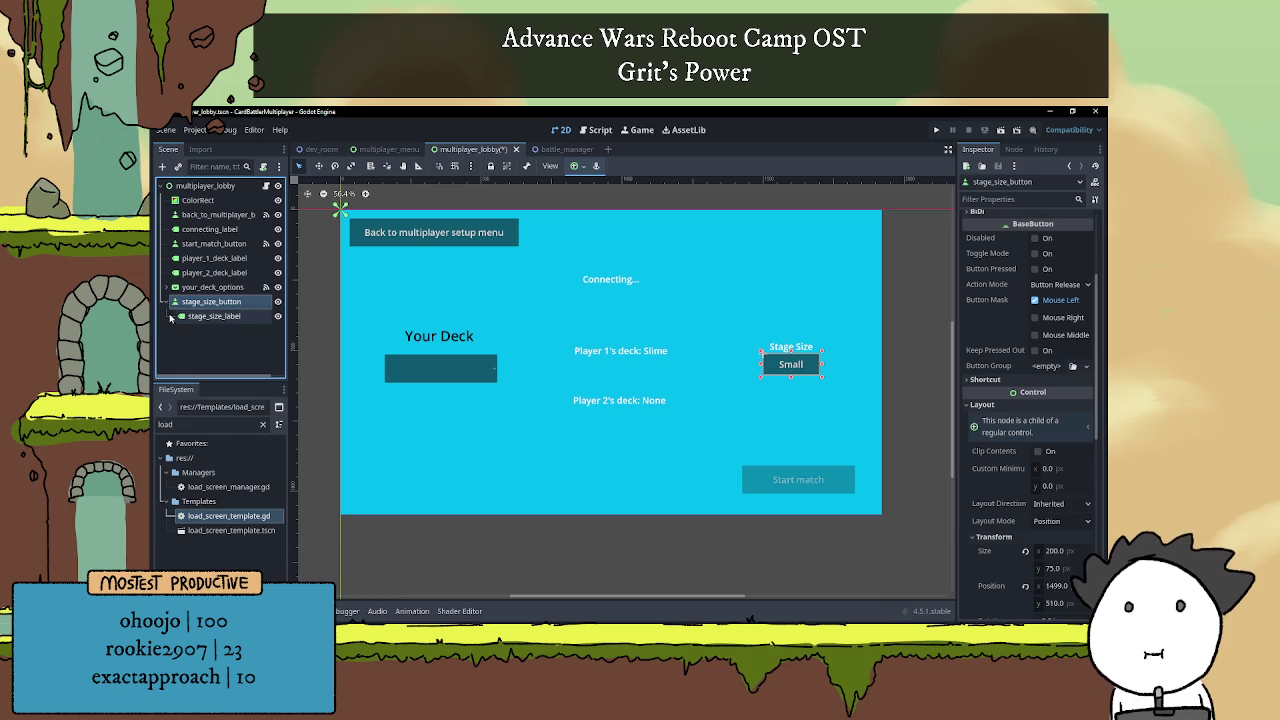
left_click(168, 302)
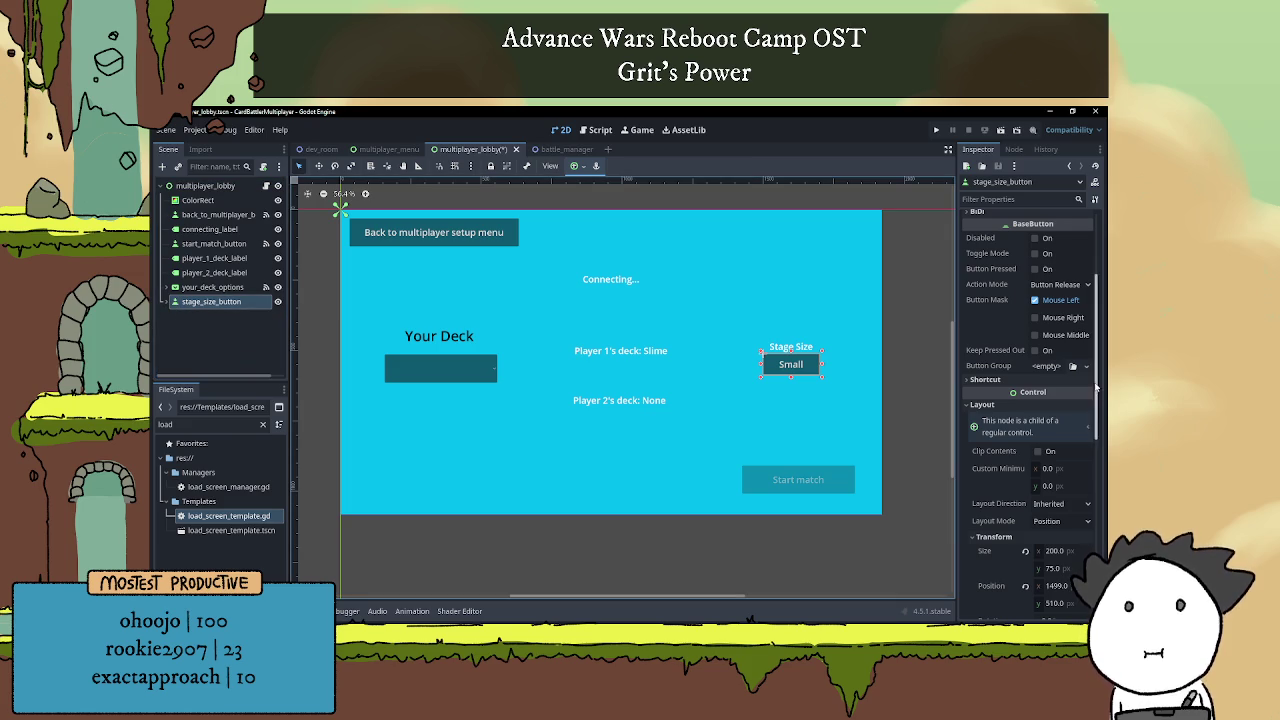
scroll(1036, 290, "up", 3)
left_click(1034, 296)
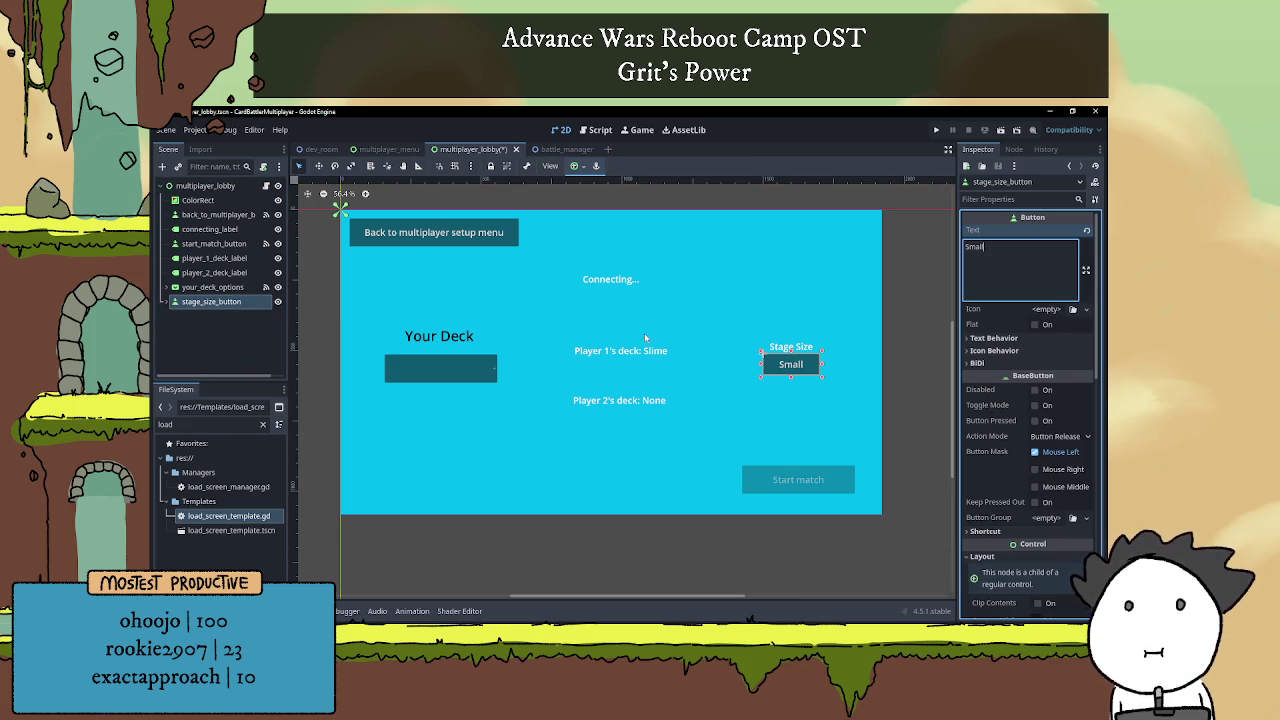
left_click(779, 310)
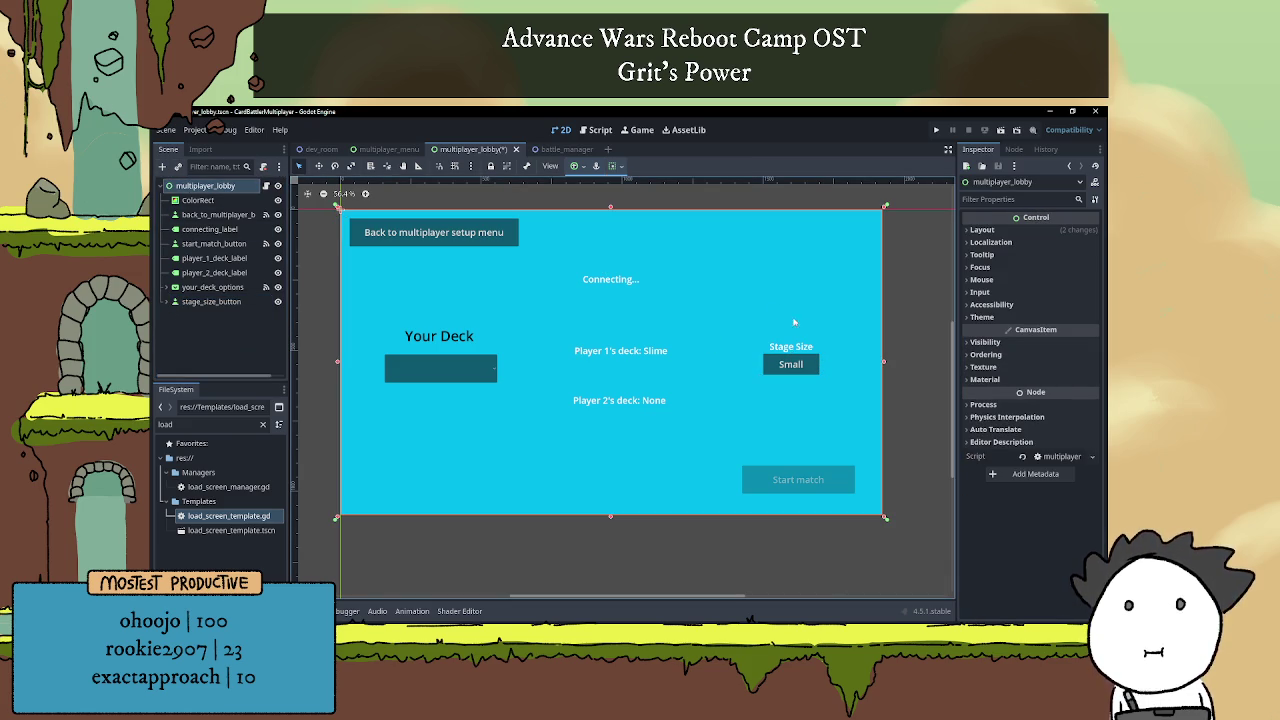
left_click(801, 365)
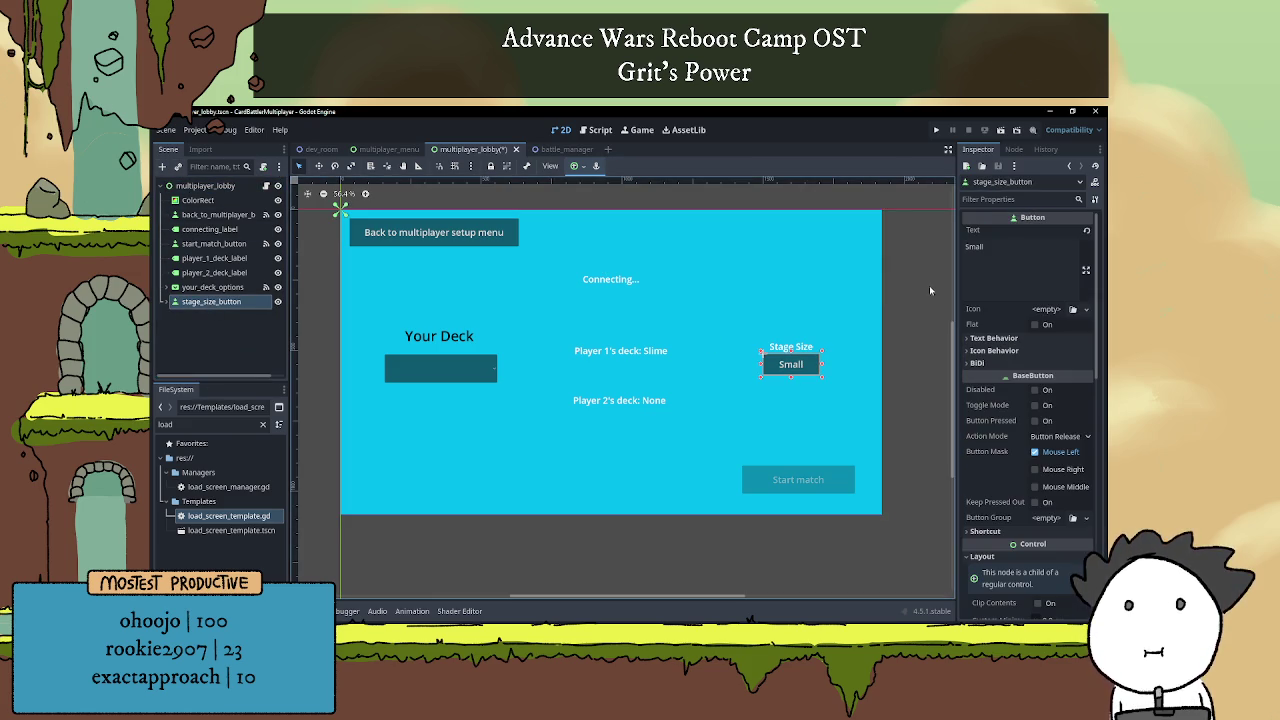
Connect the button's pressed() signal, creating _on_stage_size_button_pressed in multiplayer_lobby.gd.
left_click(1014, 149)
double_click(1001, 246)
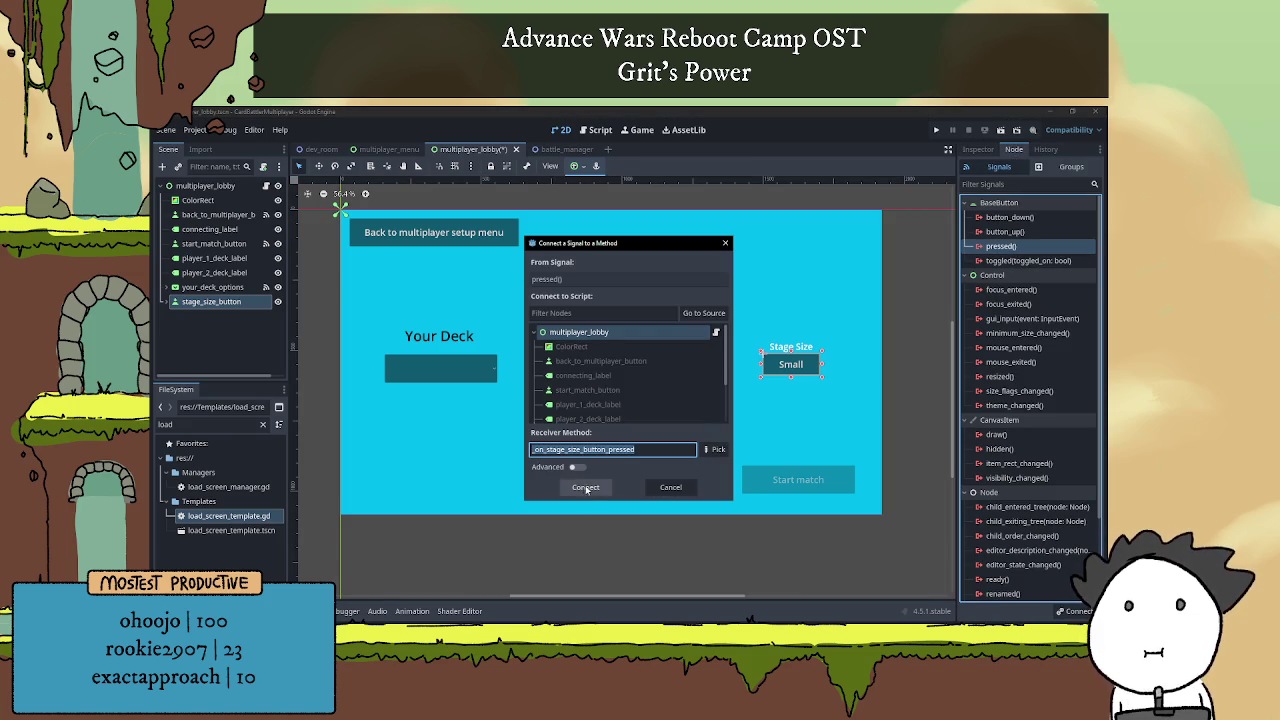
left_click(585, 488)
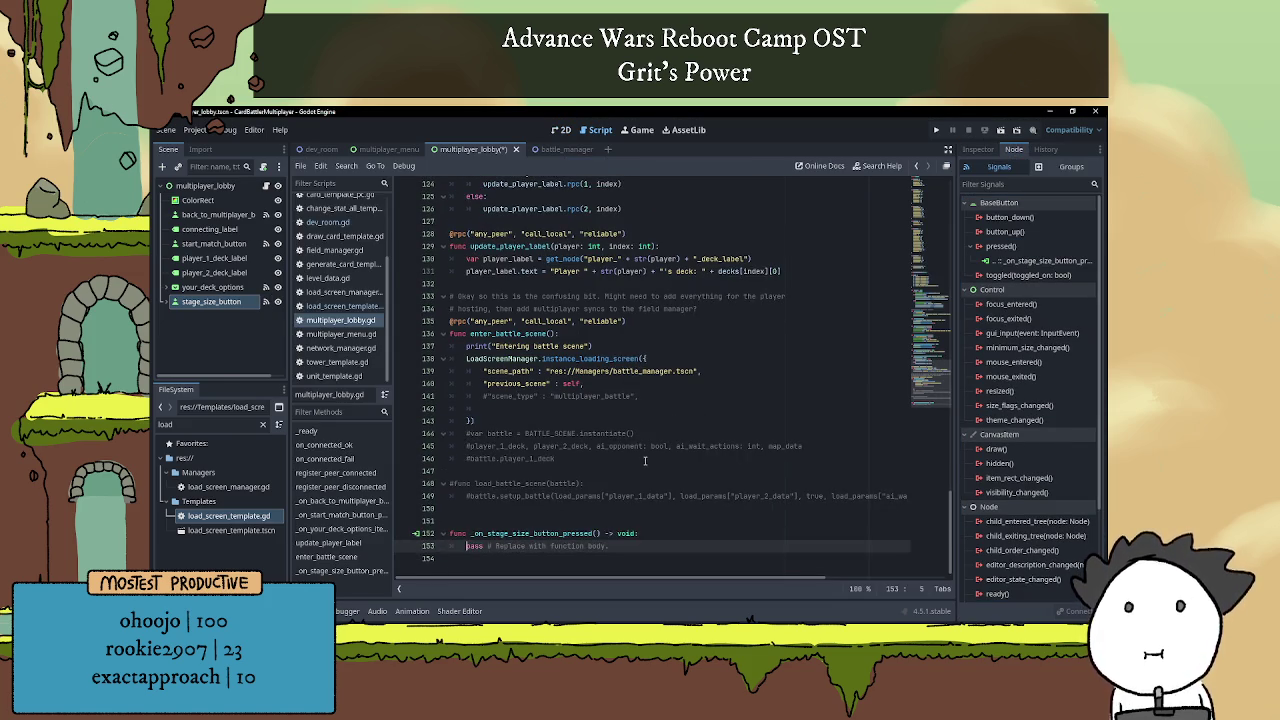
scroll(535, 528, "down", 2)
Delete the pressed signal's _on_stage_size_button_pressed connection from the Signals list.
left_click(532, 514)
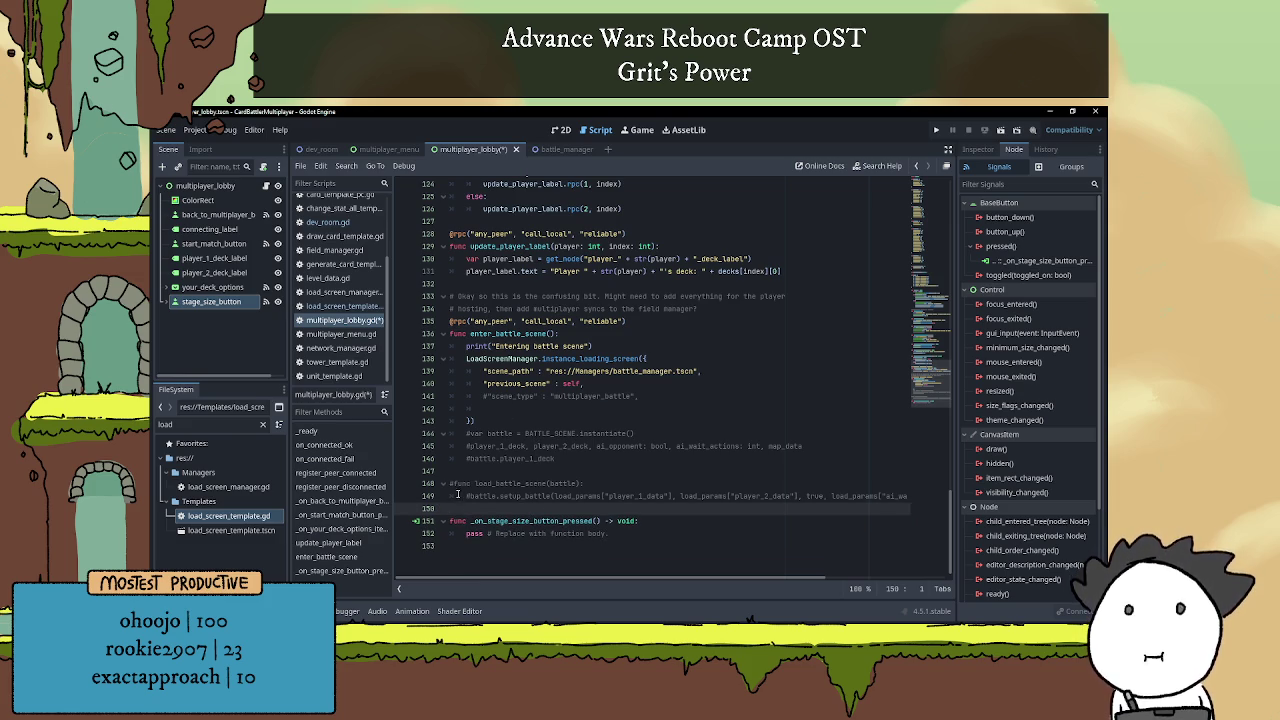
left_click(1050, 263)
key("Delete")
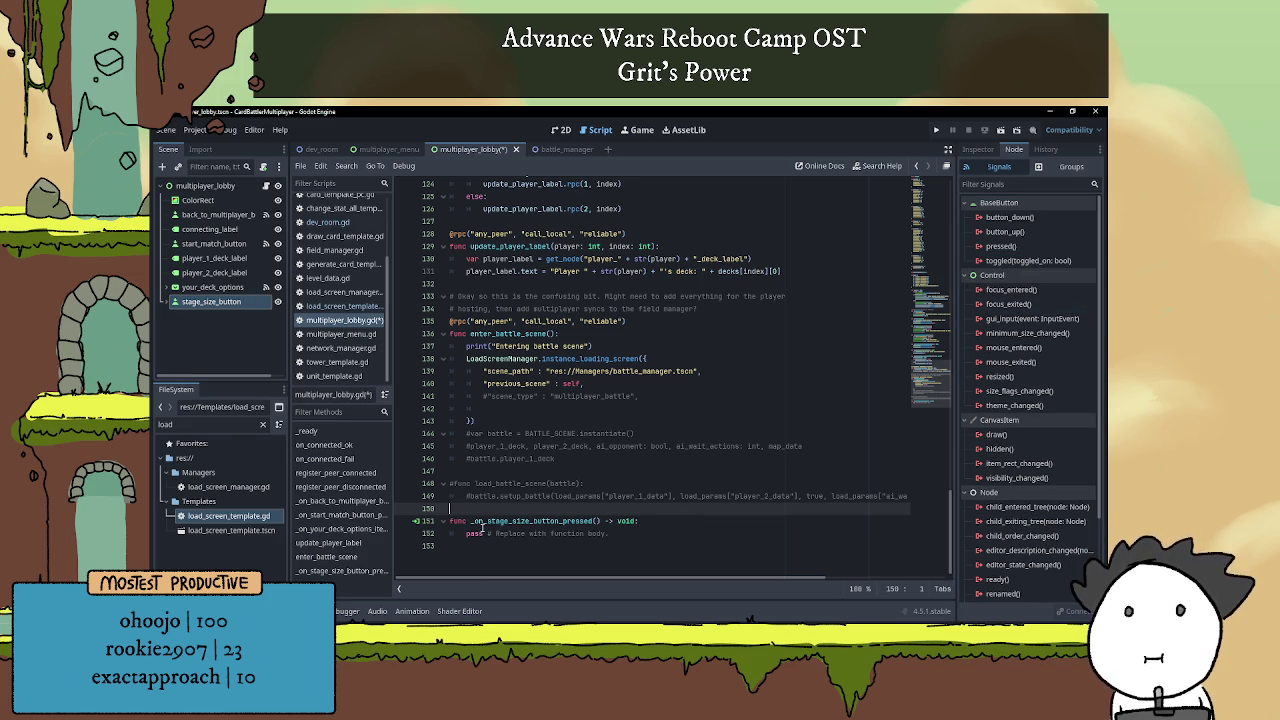
Place the caret at the NetworkManager.is_host branch in _ready(), opening a new line.
double_click(561, 521)
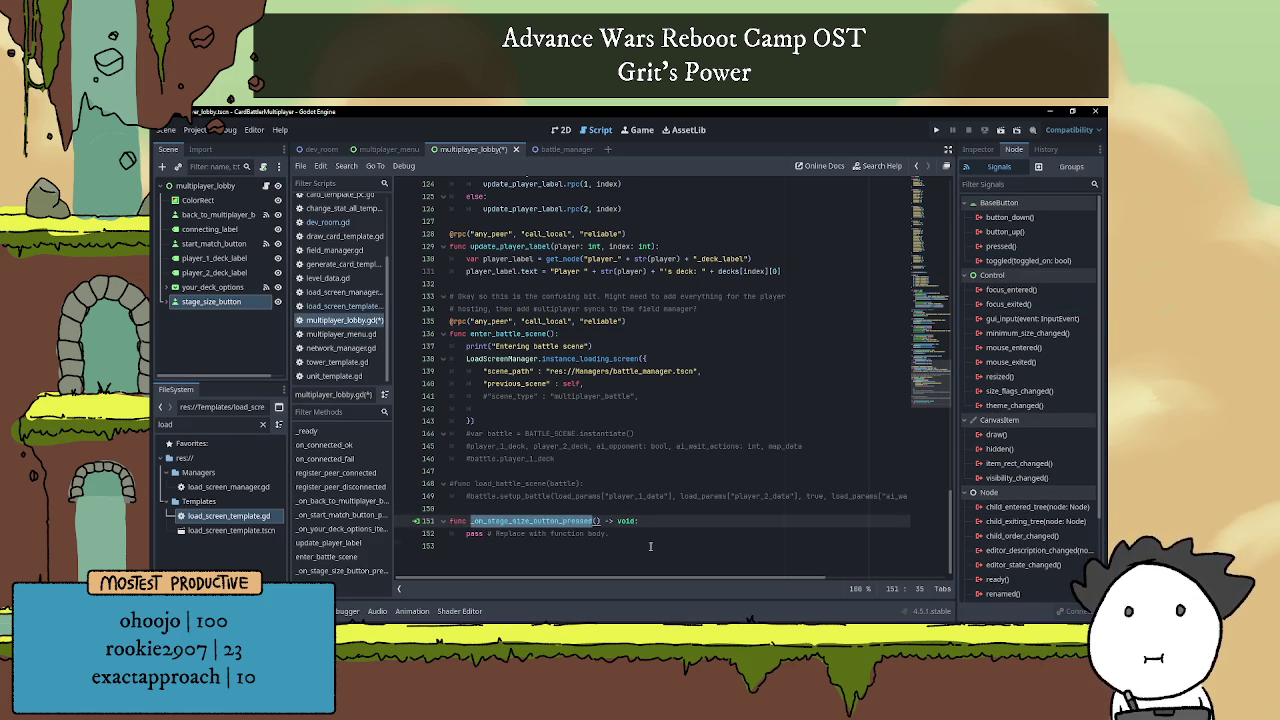
left_click(650, 546)
scroll(610, 480, "up", 15)
scroll(560, 400, "down", 2)
left_click(613, 358)
Add a blank line under the 'if NetworkManager.is_host:' check in _ready().
key("Return")
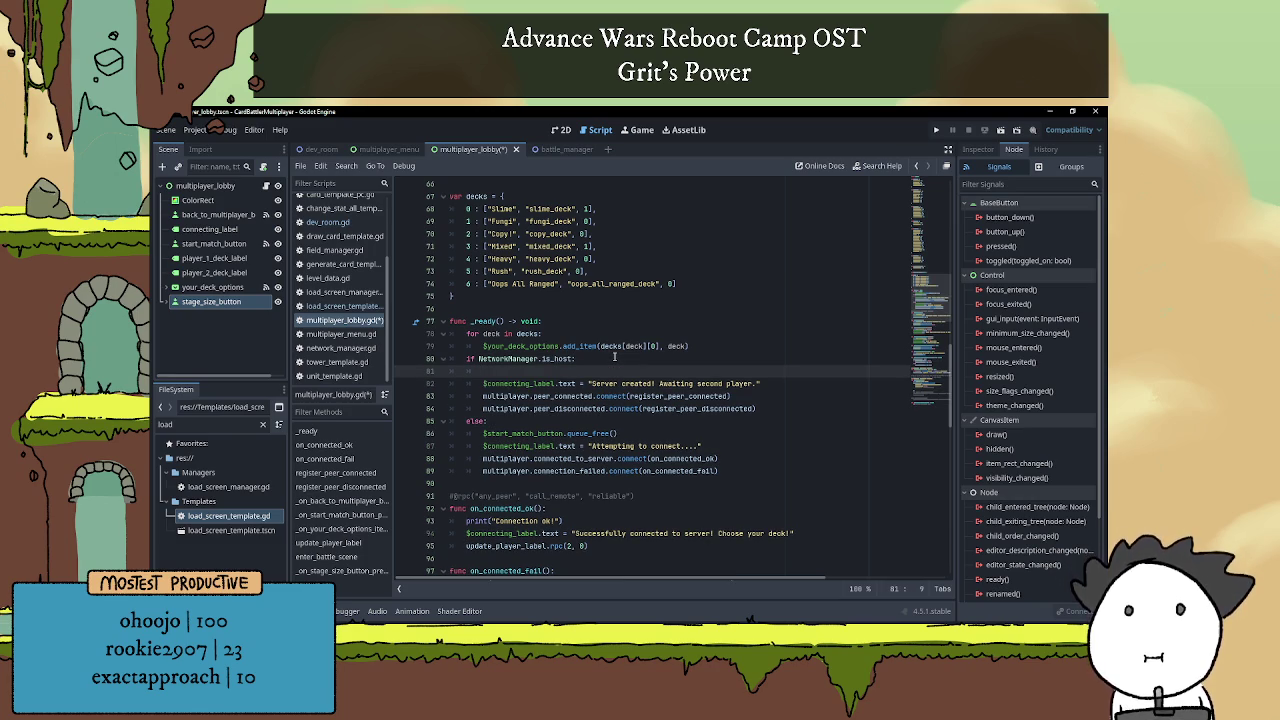
type("if")
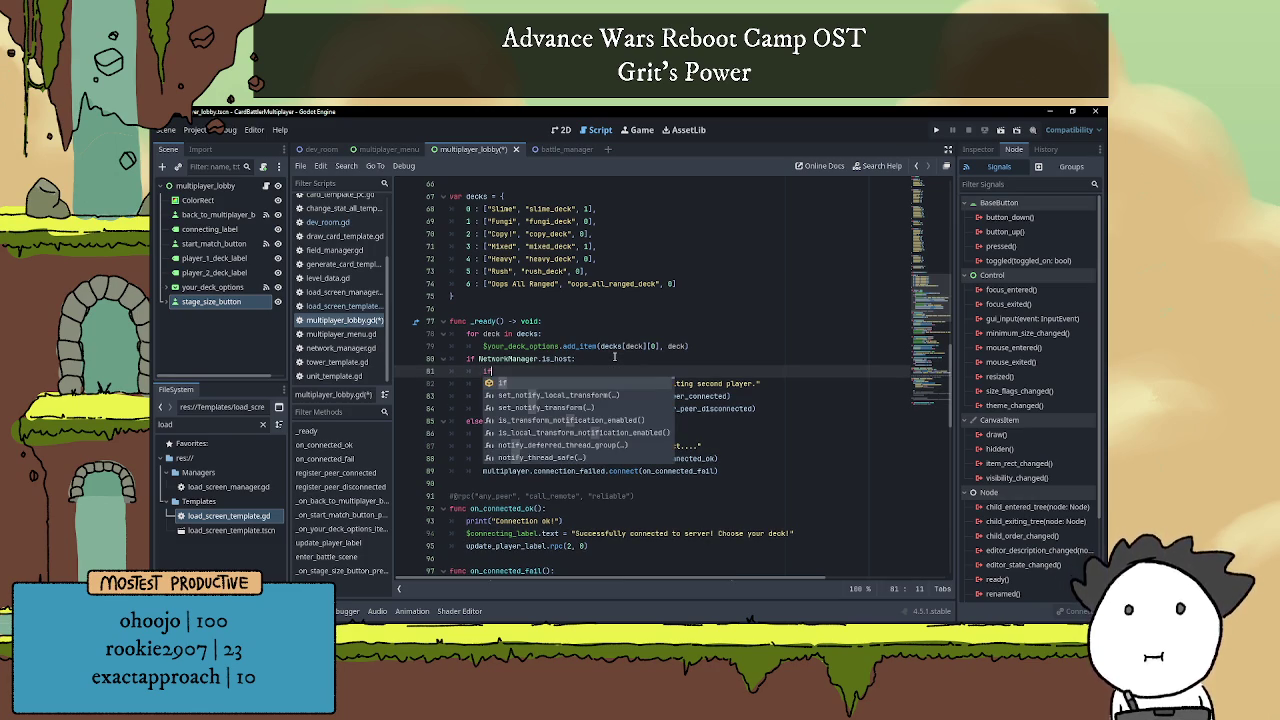
key("BackSpace")
key("BackSpace")
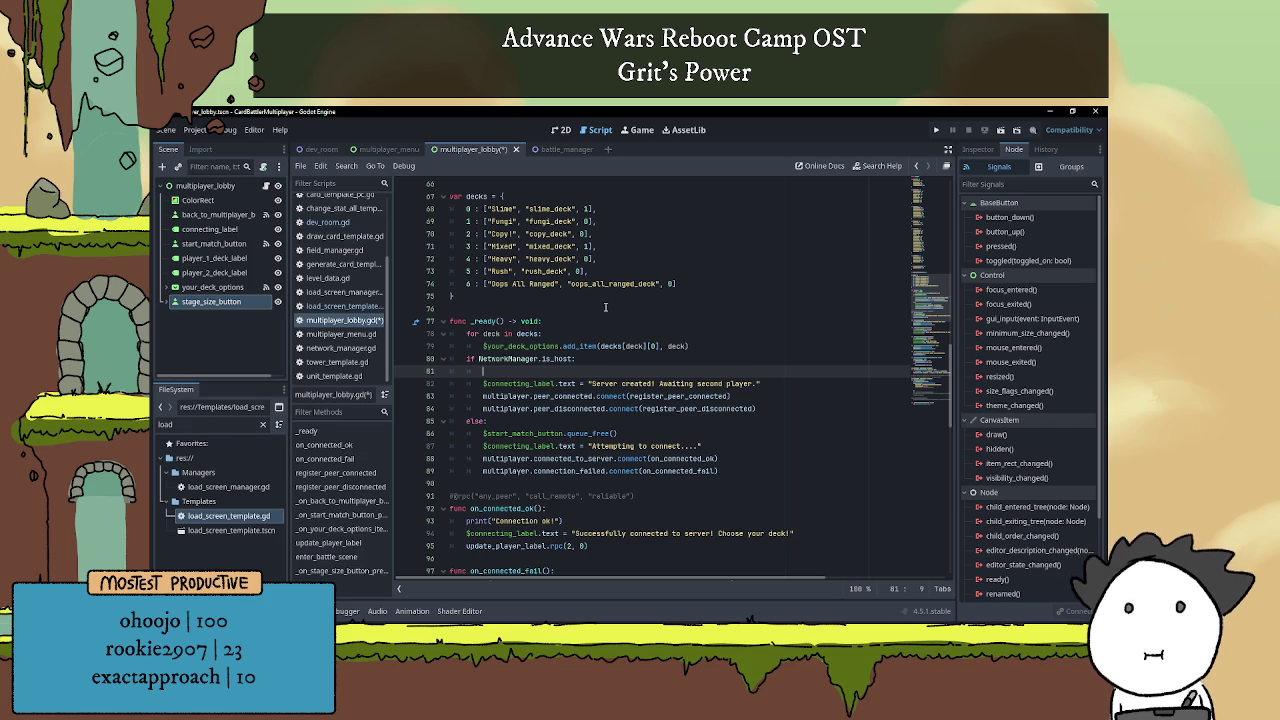
In the else branch, add $stage_size_button.queue_free() so non-host players drop the button.
left_click(507, 420)
key("Return")
type("$sta")
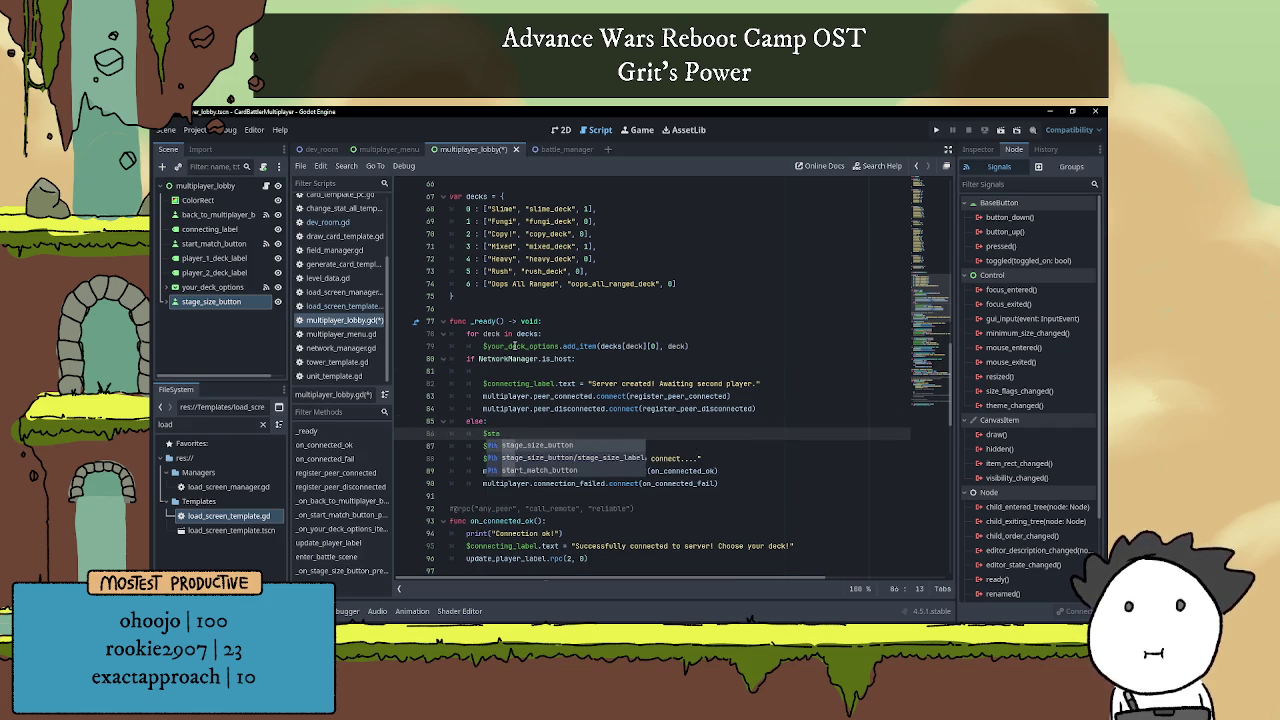
key("Return")
type(".que")
key("Down")
key("Down")
key("Return")
left_click(512, 372)
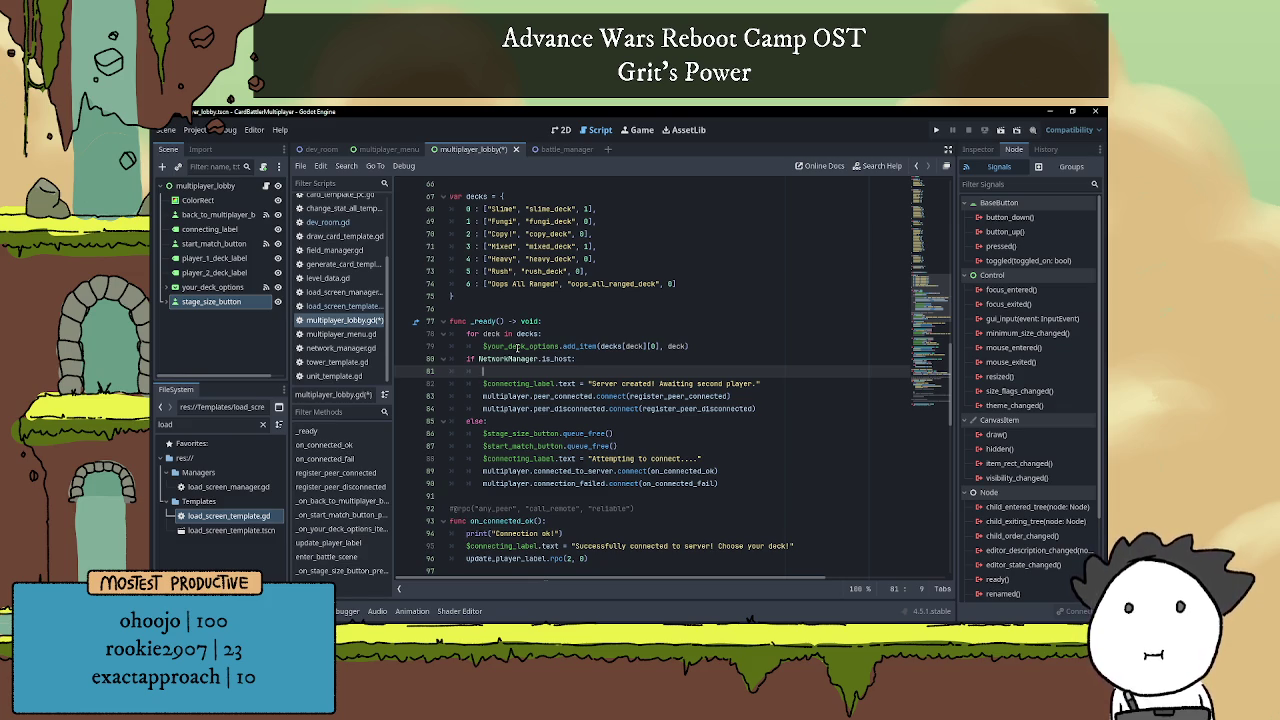
On line 81, write $stage_size_button.pressed.connect() with _on_stage_size_button_pressed as the callback.
type("$stage")
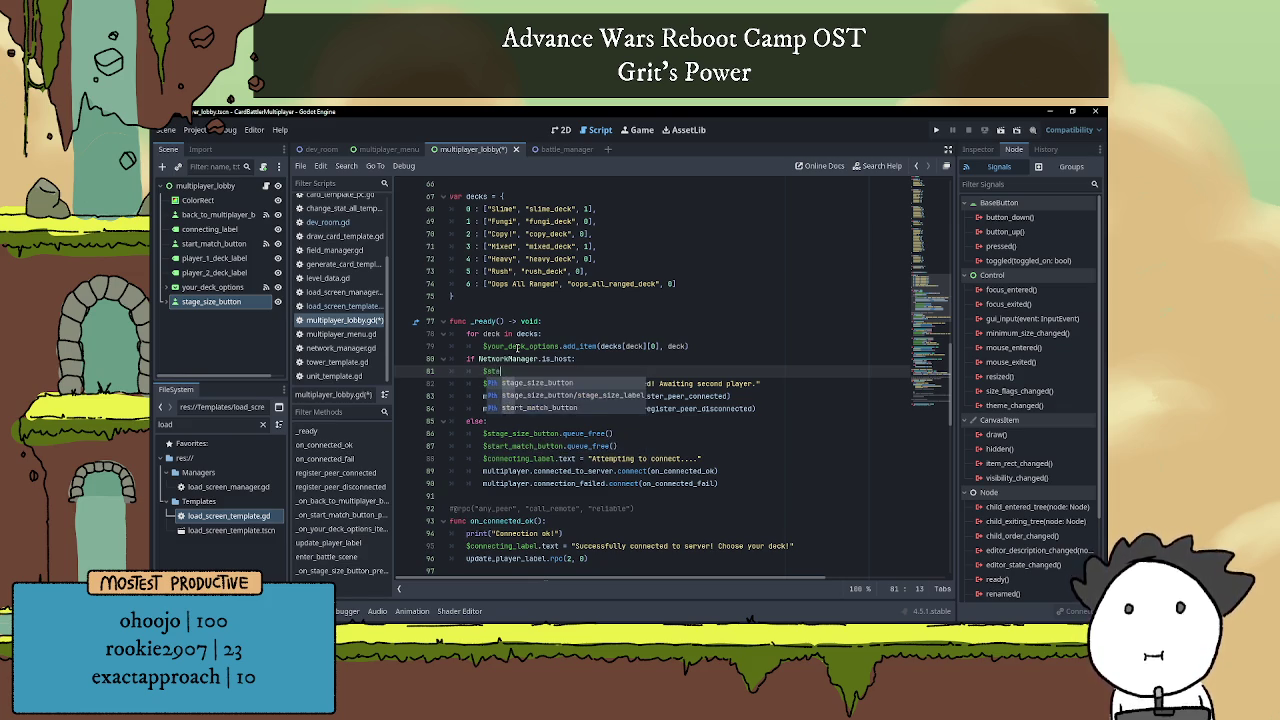
key("Return")
type(".")
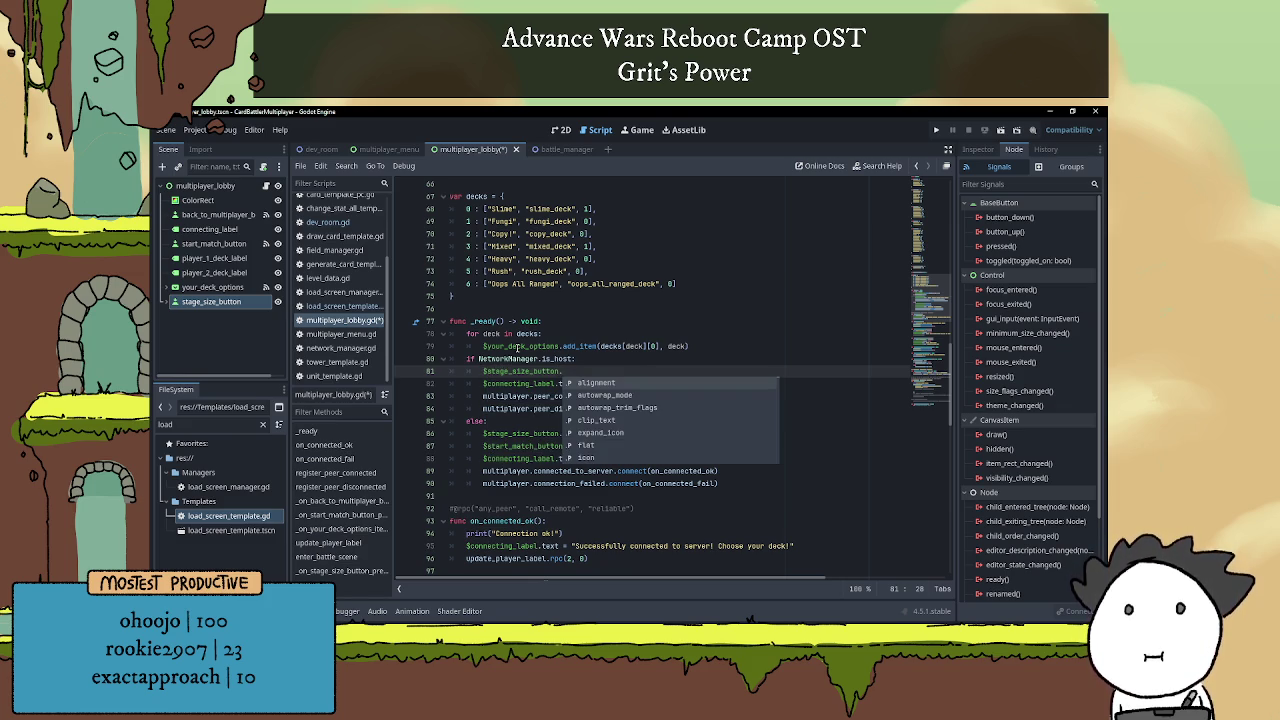
key("Down")
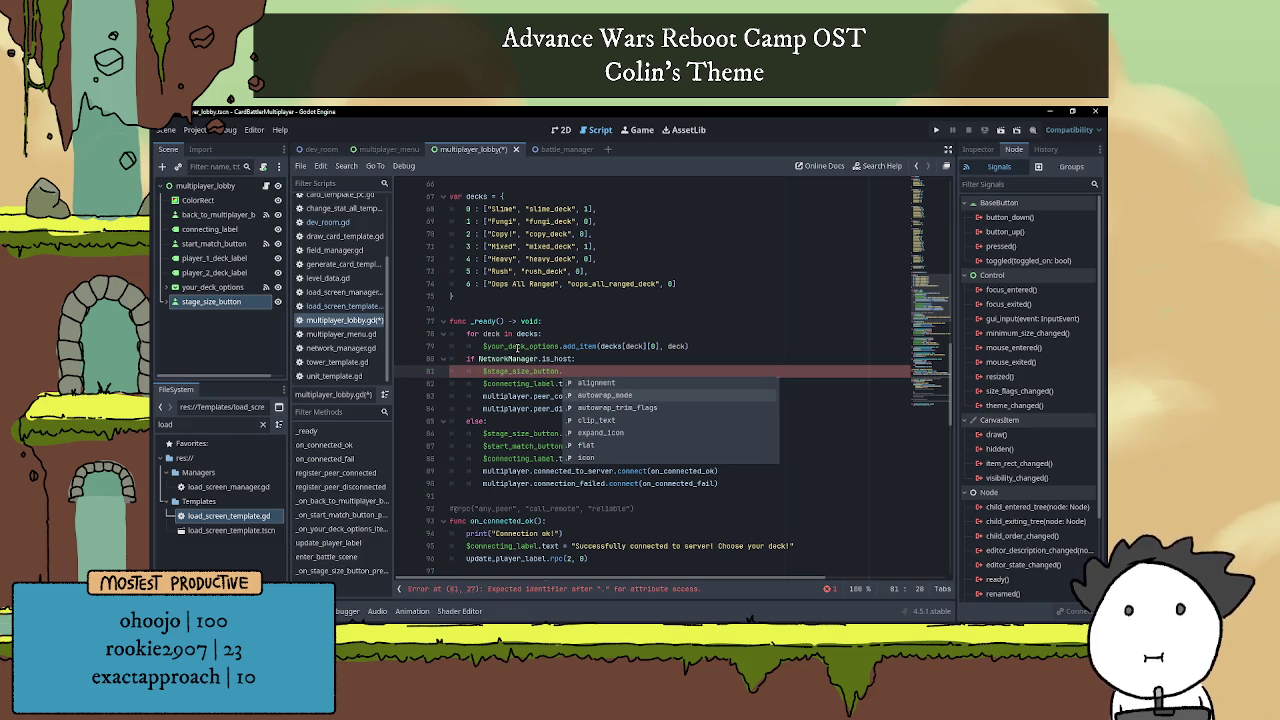
type("pre")
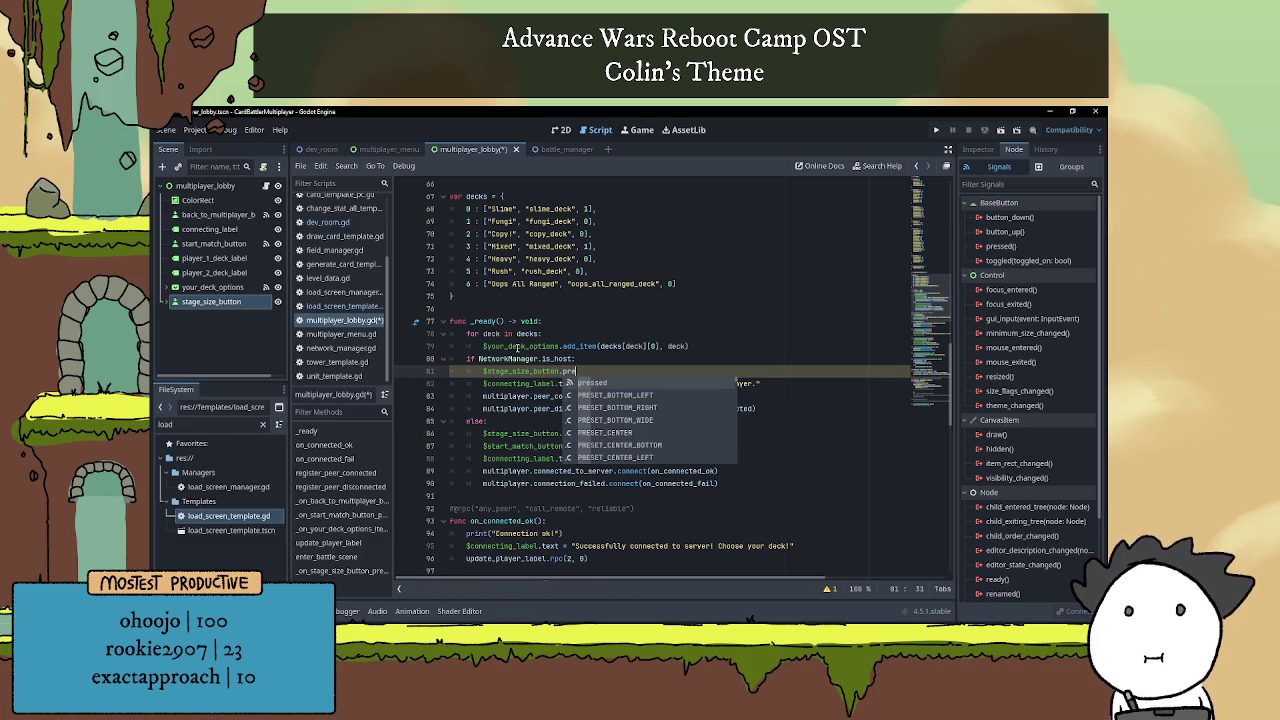
key("Return")
type(".c")
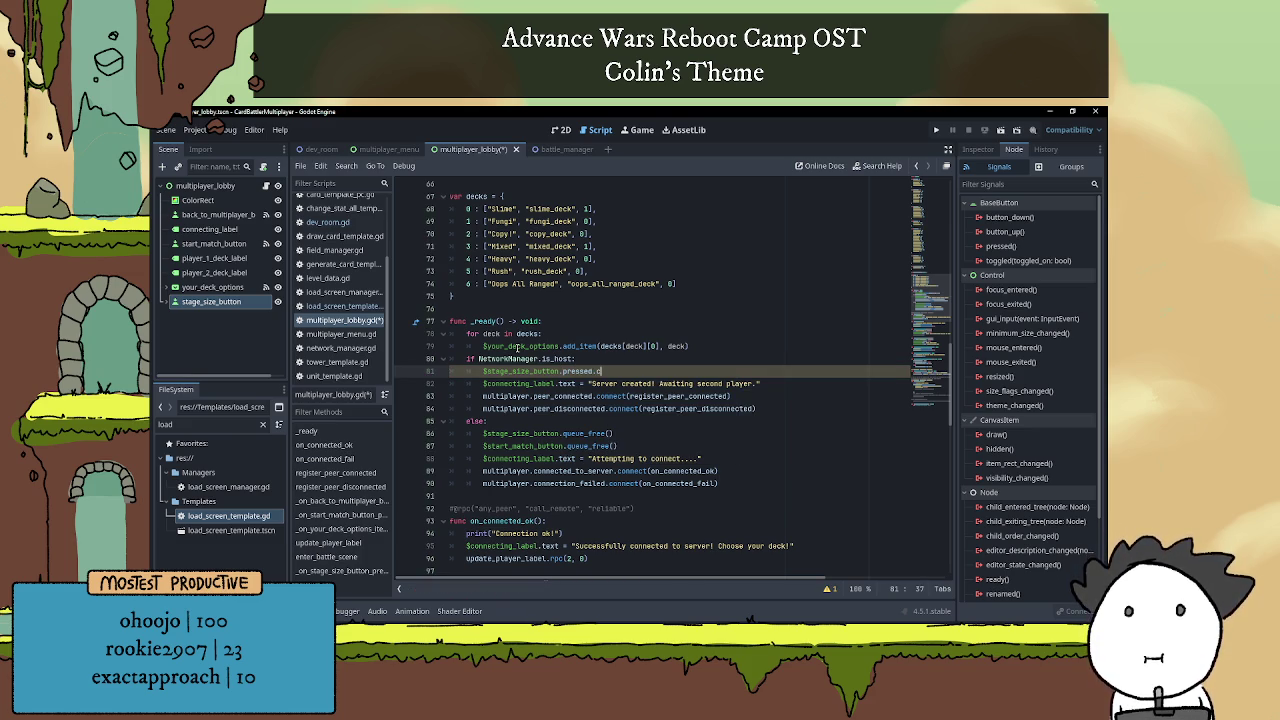
type("onnect(")
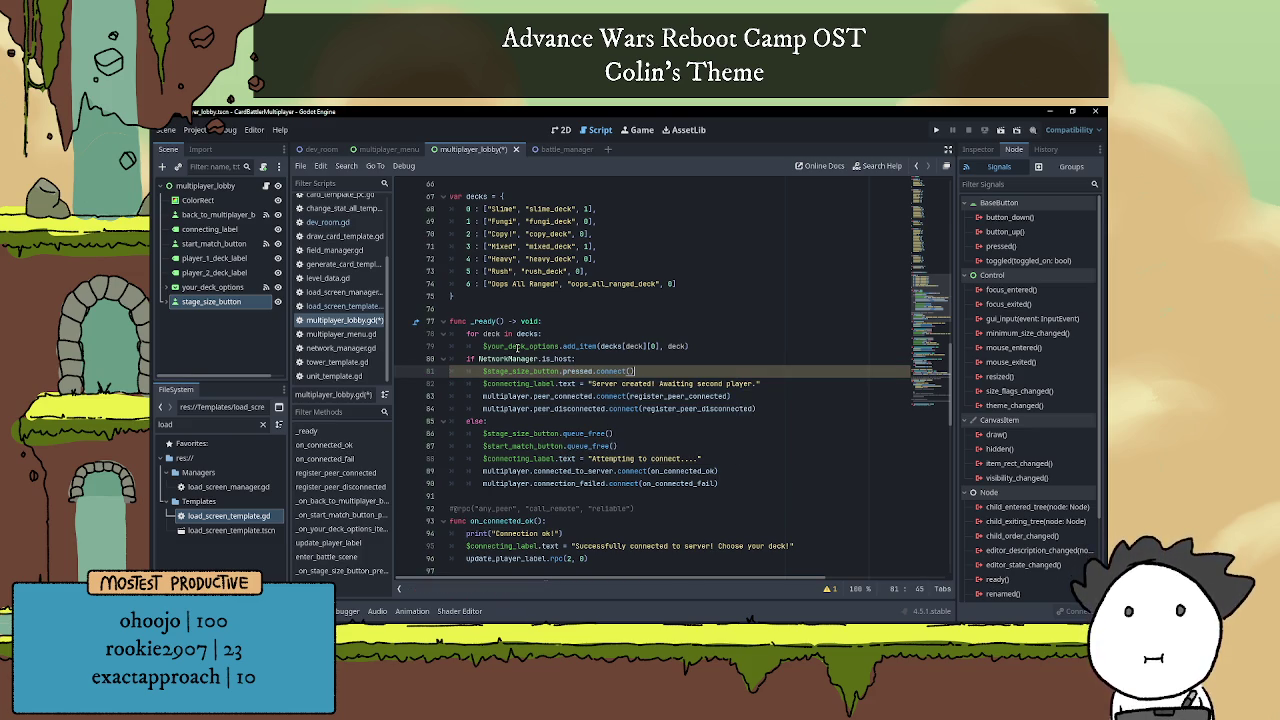
type("_on")
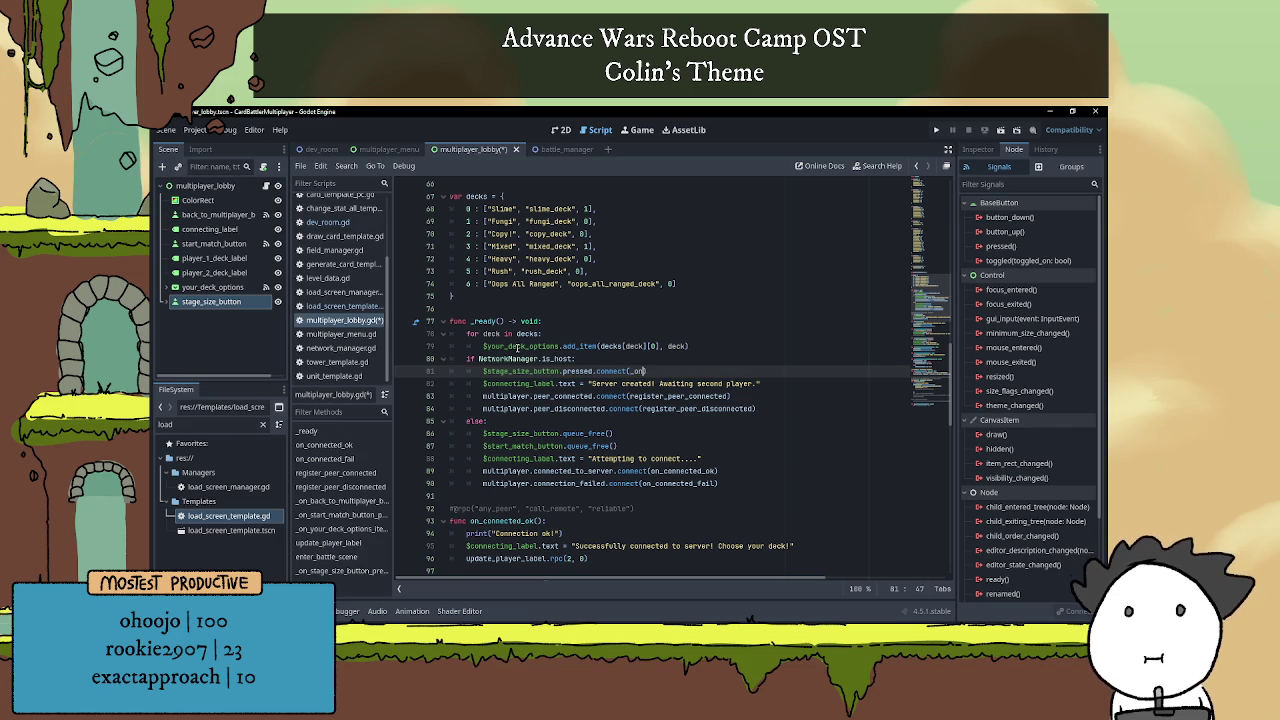
key("Down")
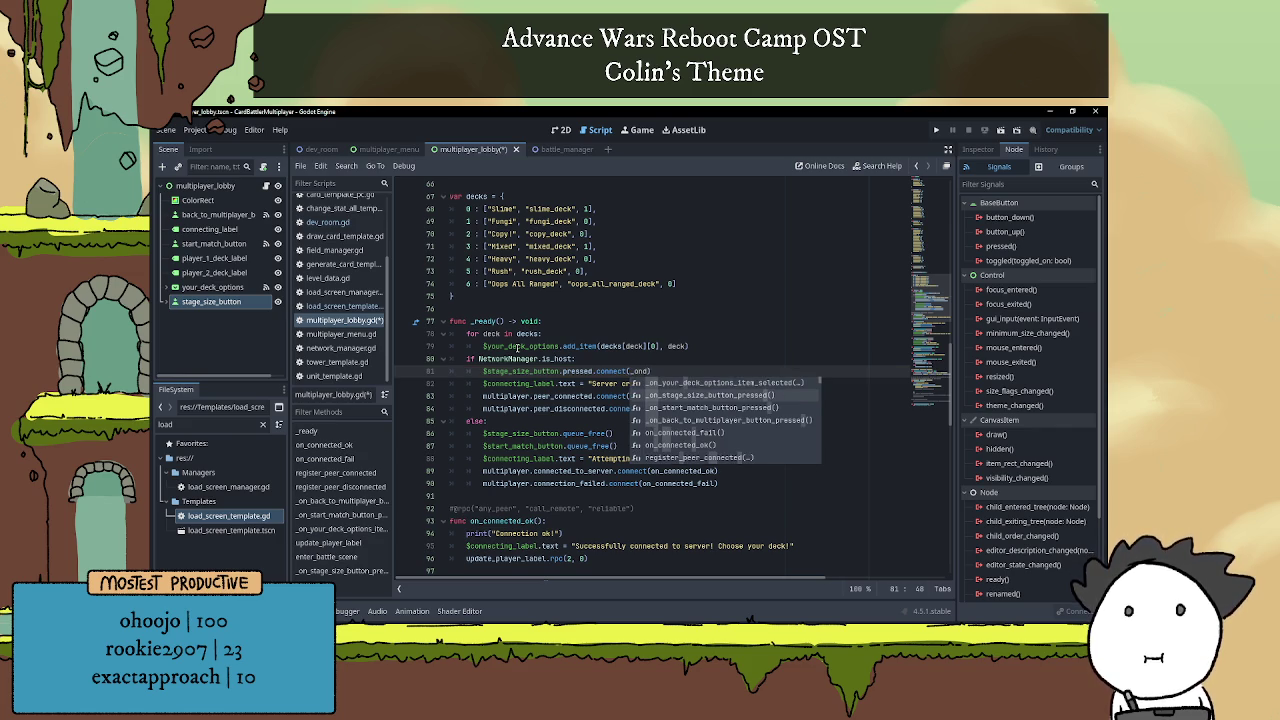
key("Return")
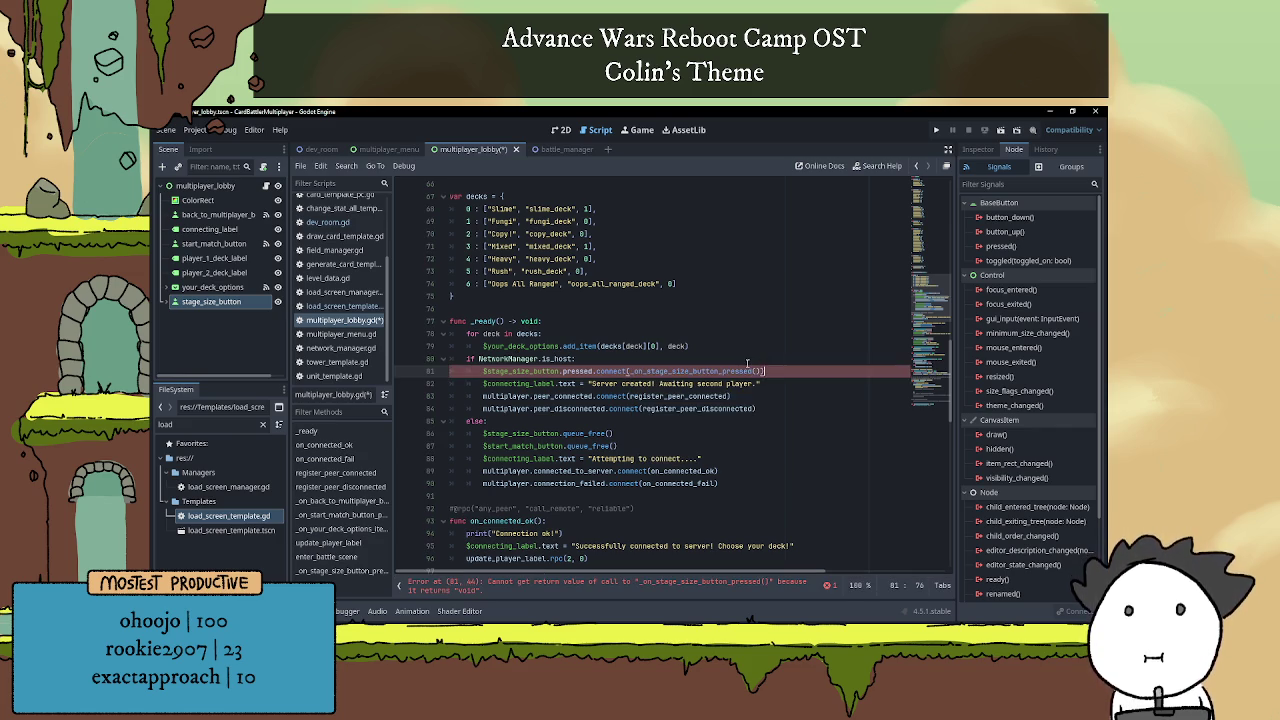
key("Up")
scroll(640, 388, "down", 1)
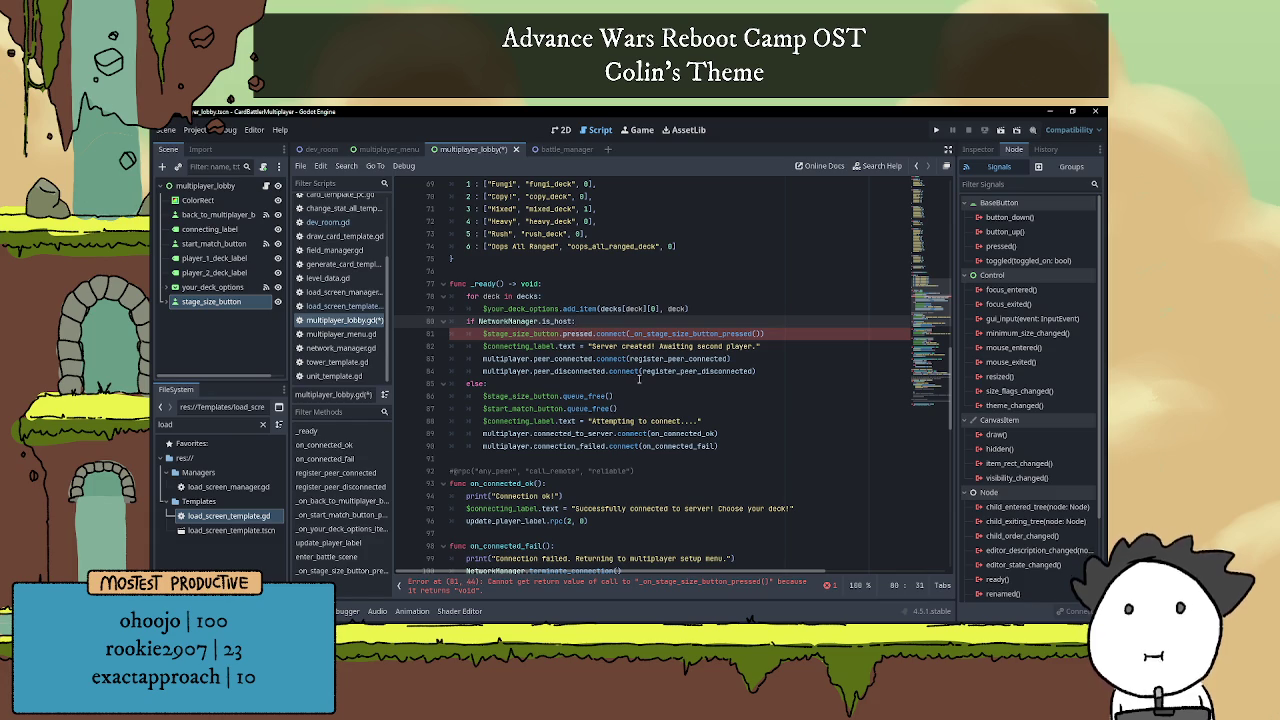
scroll(638, 380, "down", 10)
scroll(641, 376, "down", 9)
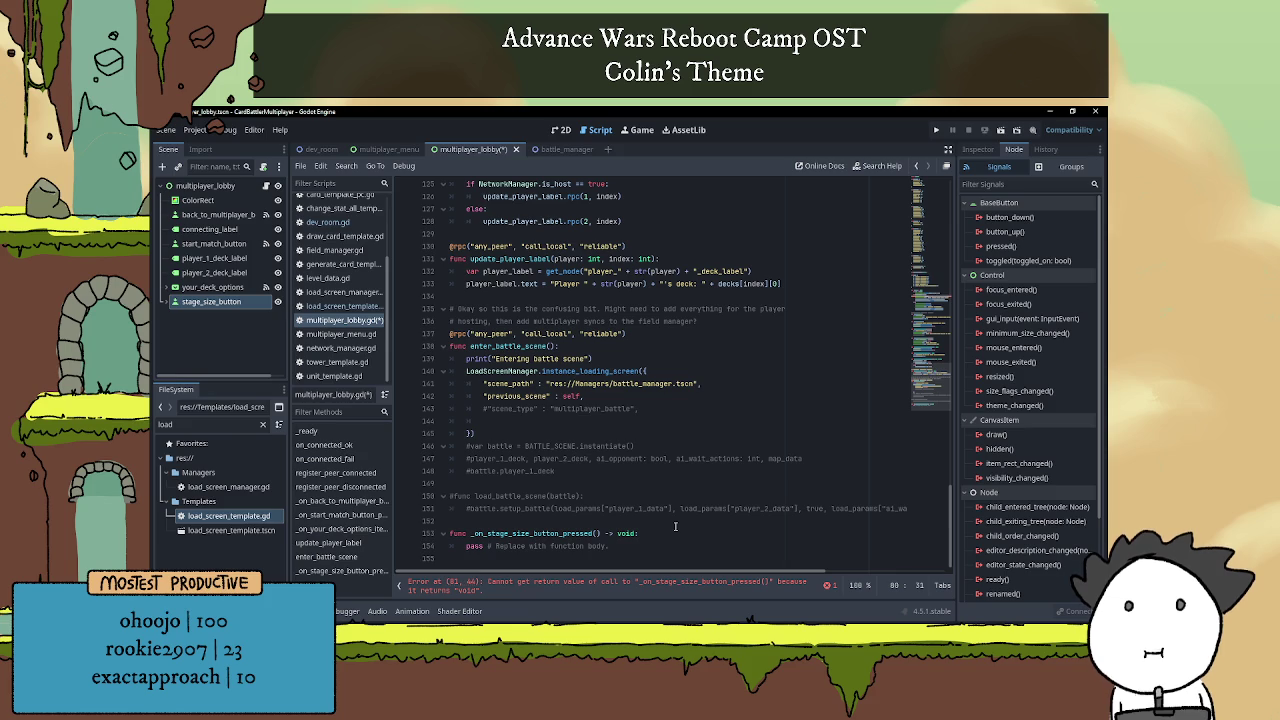
scroll(675, 527, "up", 15)
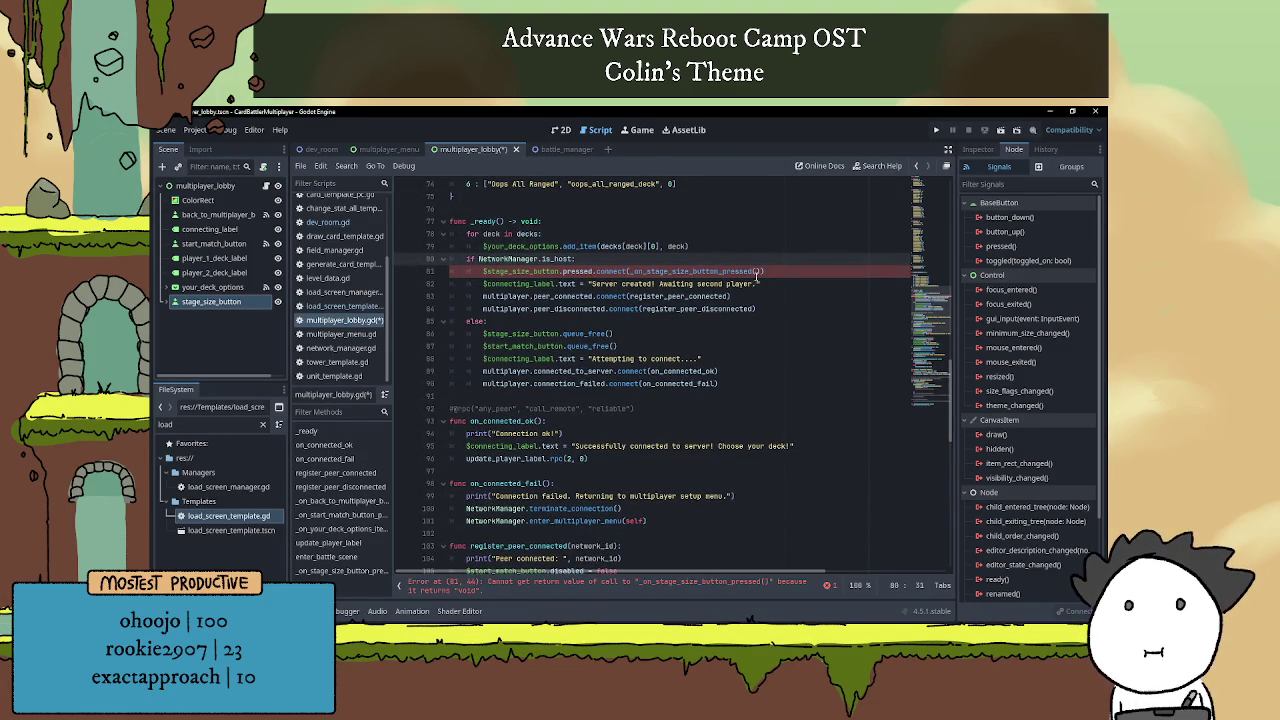
Pass _on_stage_size_button_pressed as a reference without call parentheses, then save multiplayer_lobby.gd.
left_click_drag(646, 271, 630, 271)
key("BackSpace")
key("End")
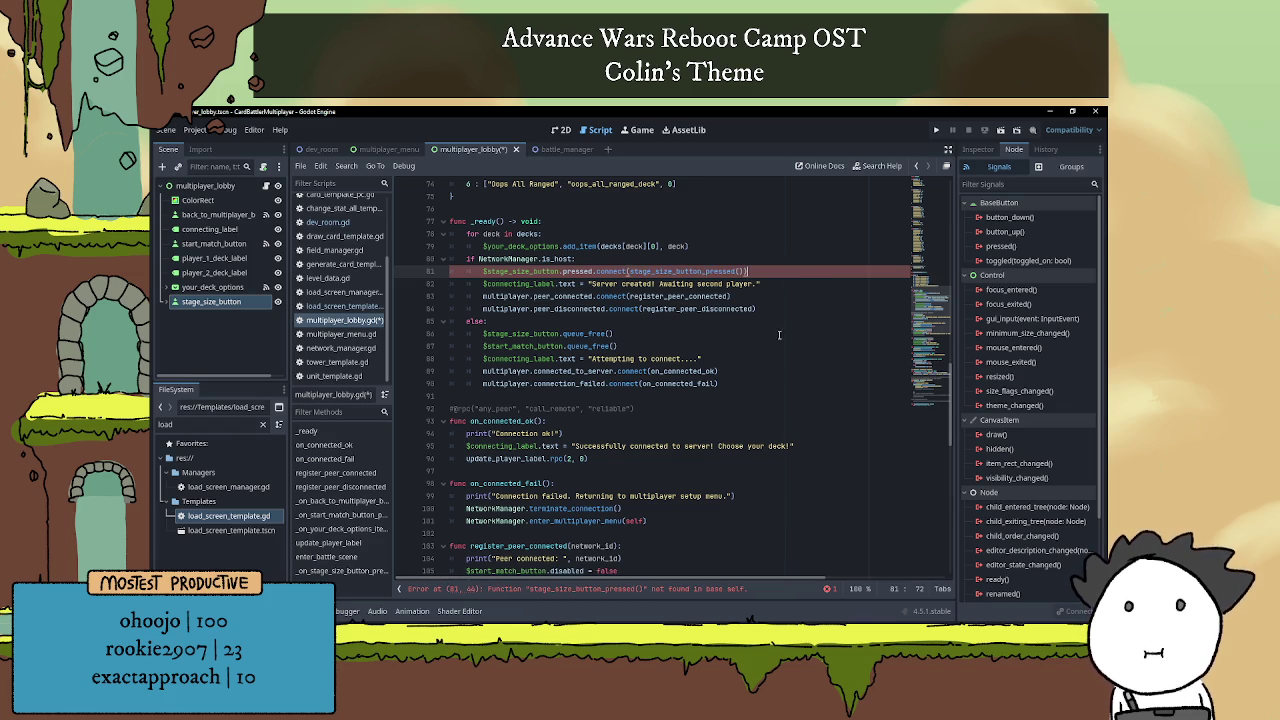
scroll(762, 396, "down", 1)
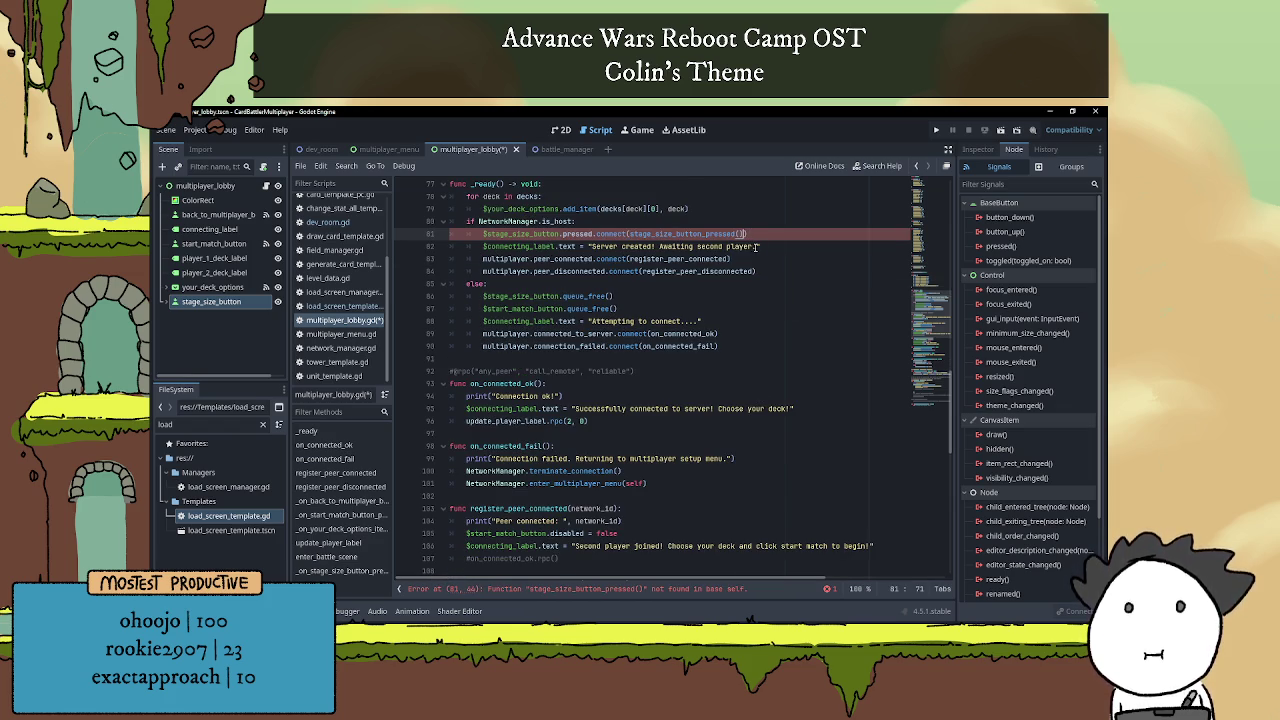
key("BackSpace")
key("BackSpace")
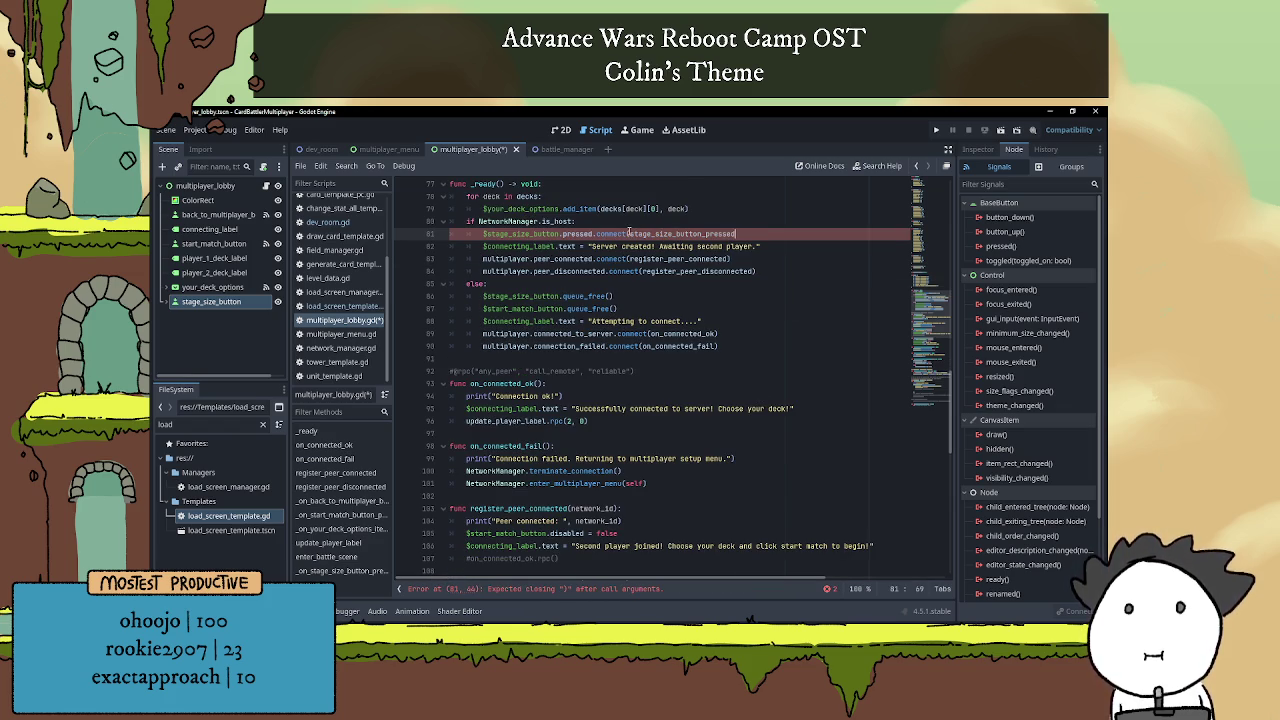
type("_on")
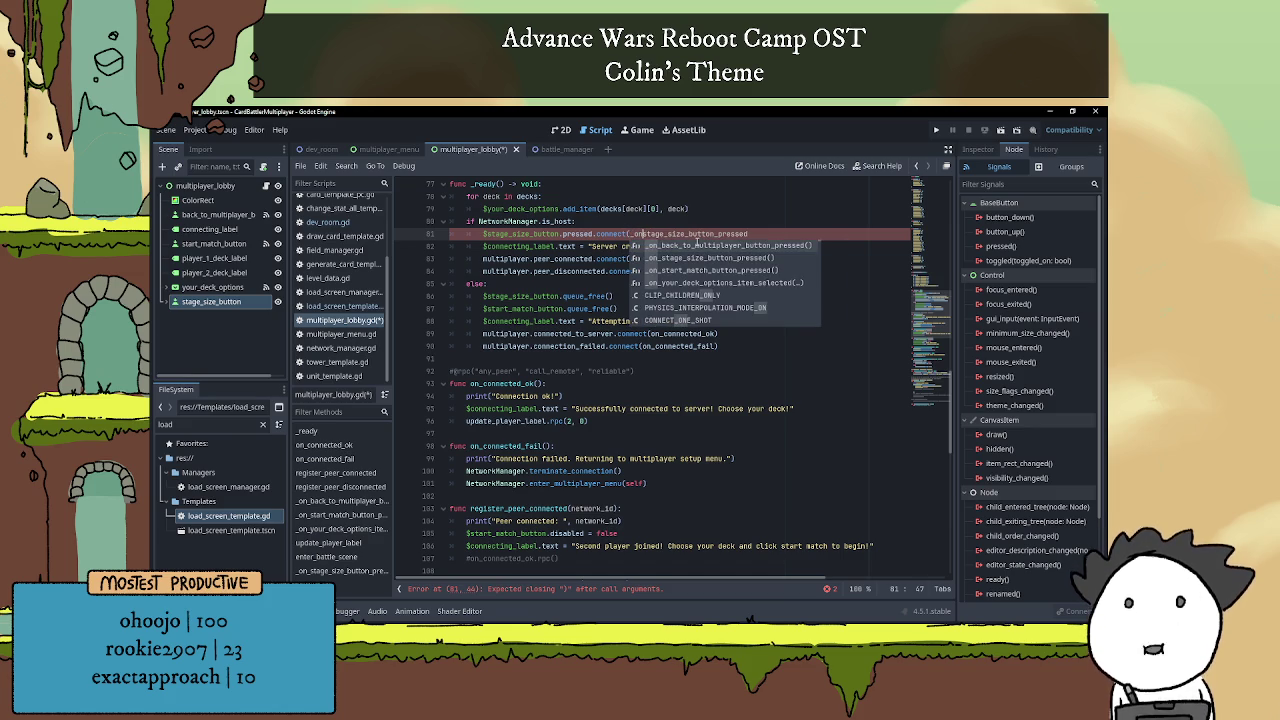
type("_")
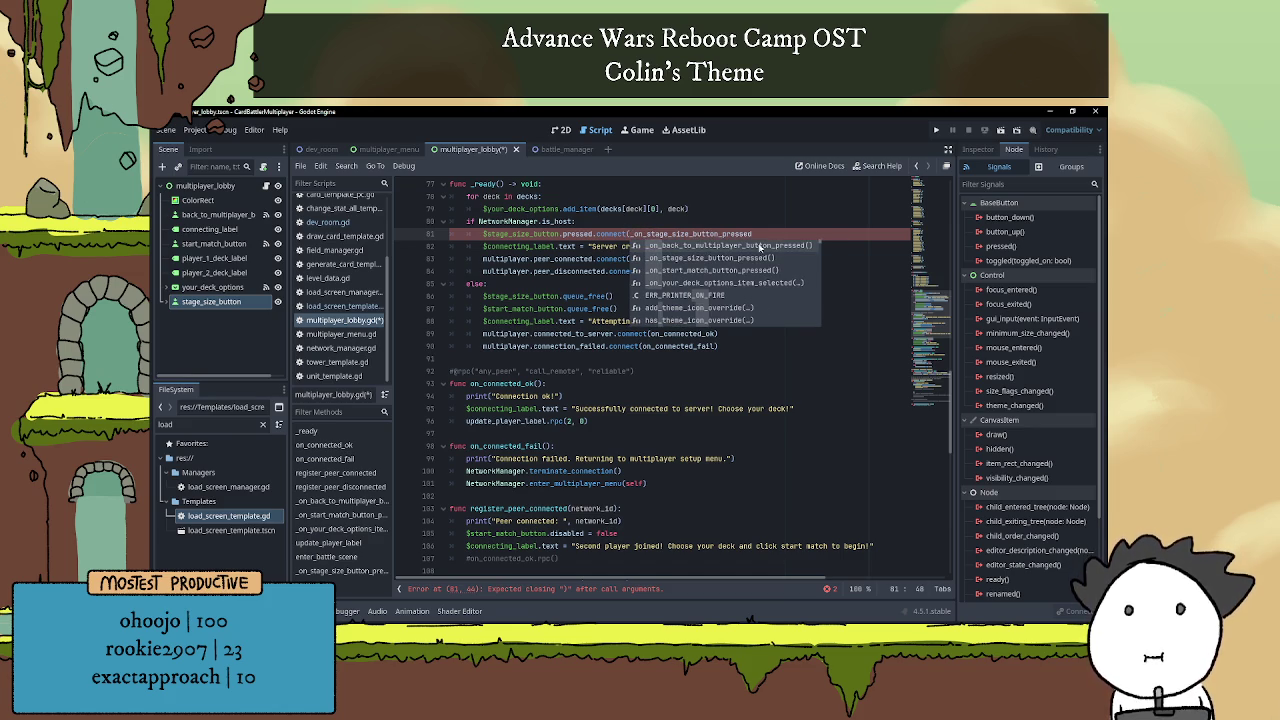
key("Return")
type(")")
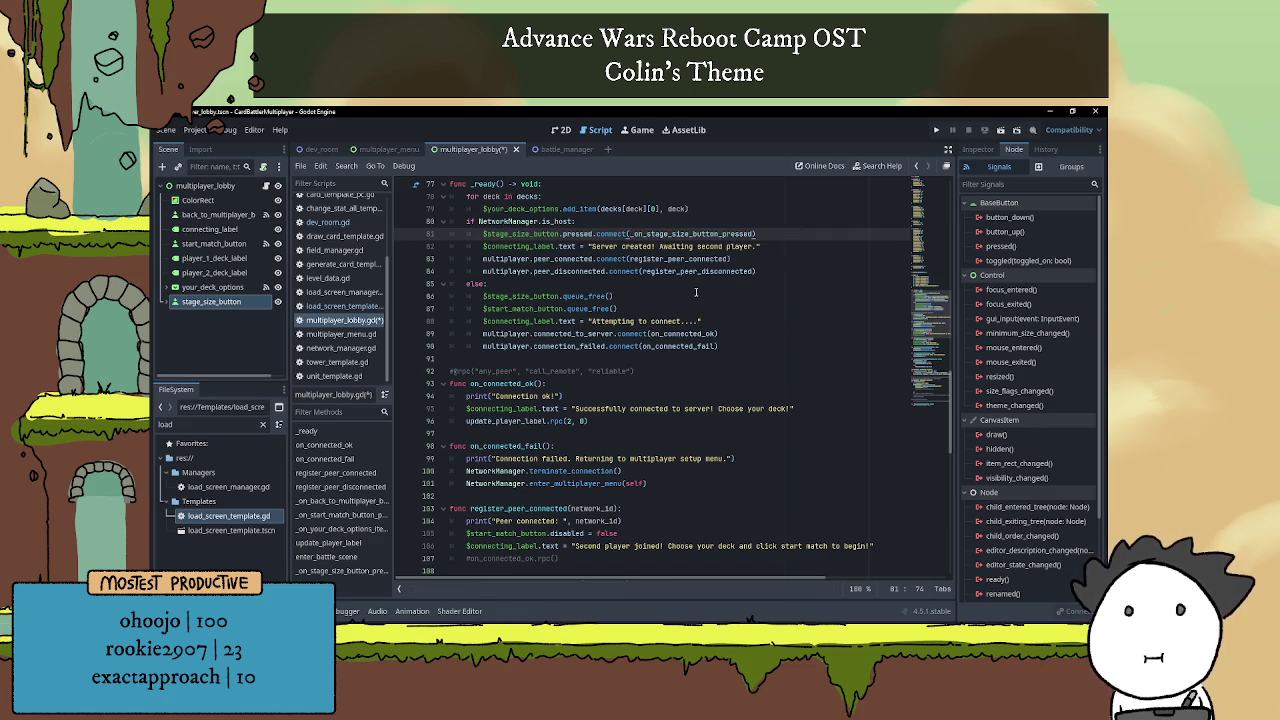
left_click(696, 294)
left_click(711, 287)
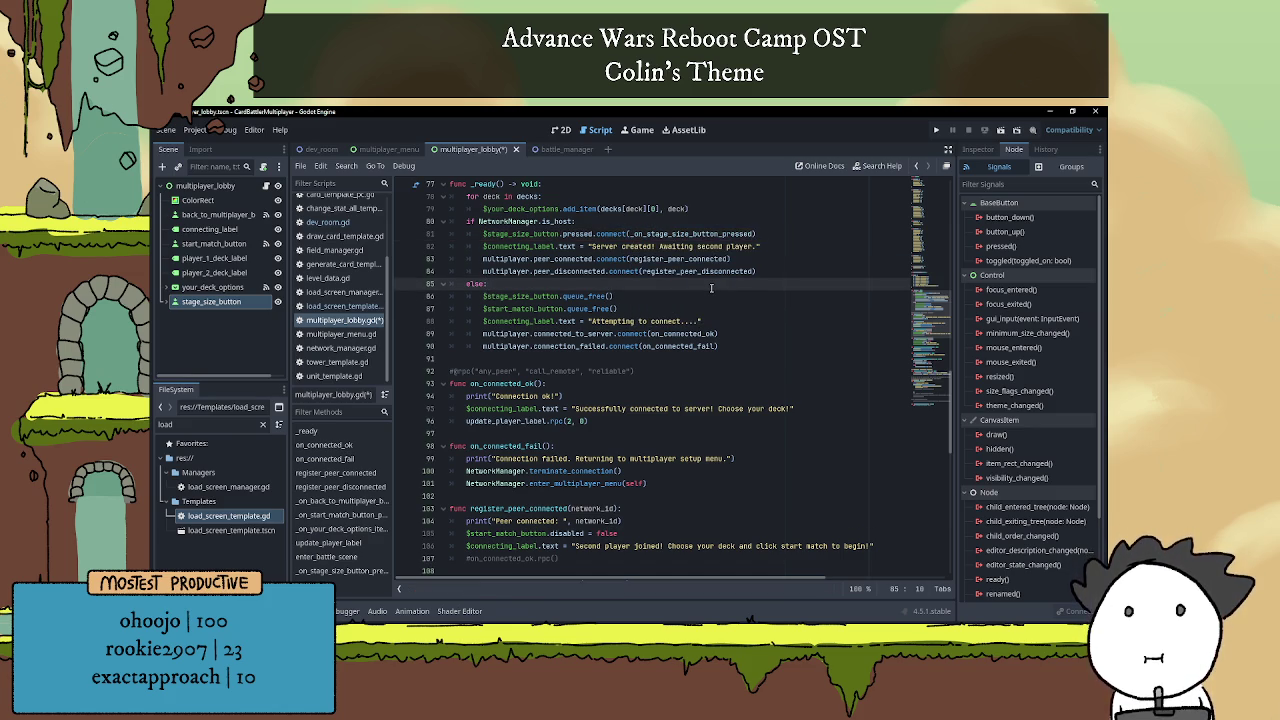
key("ctrl+s")
scroll(651, 280, "down", 3)
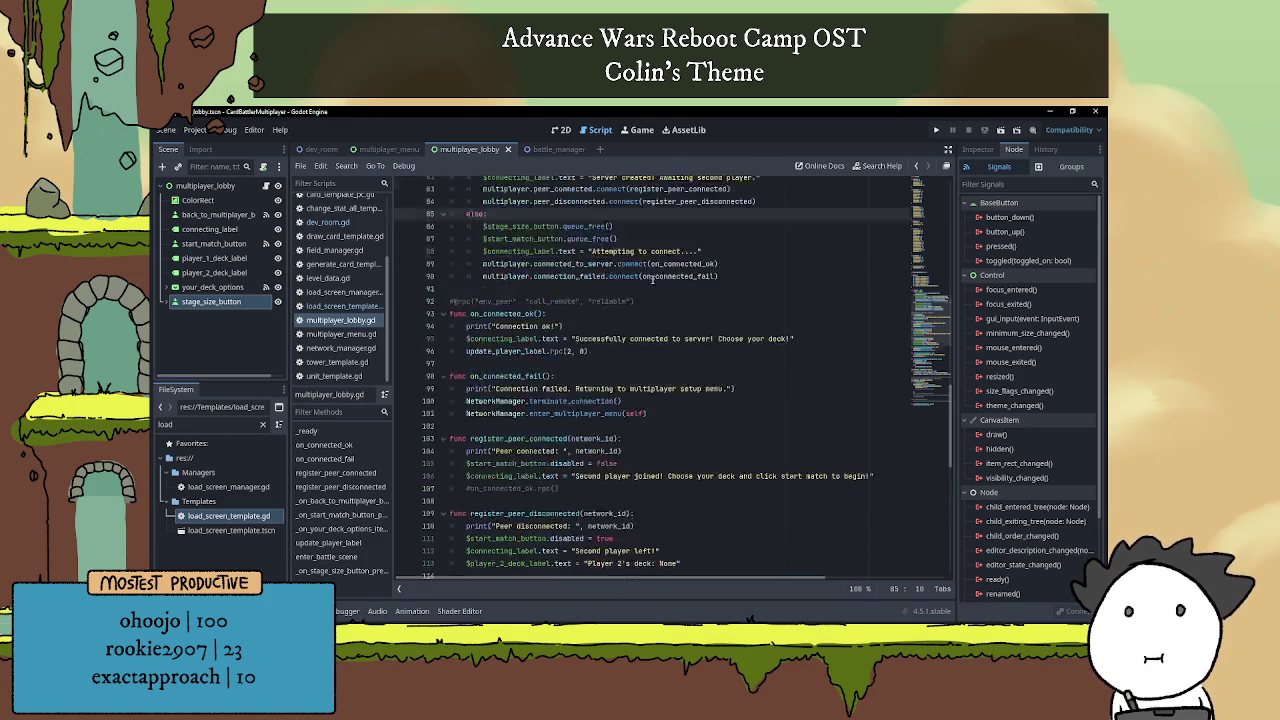
Delete the 'pass # Replace with function body' placeholder in _on_stage_size_button_pressed.
scroll(670, 270, "down", 10)
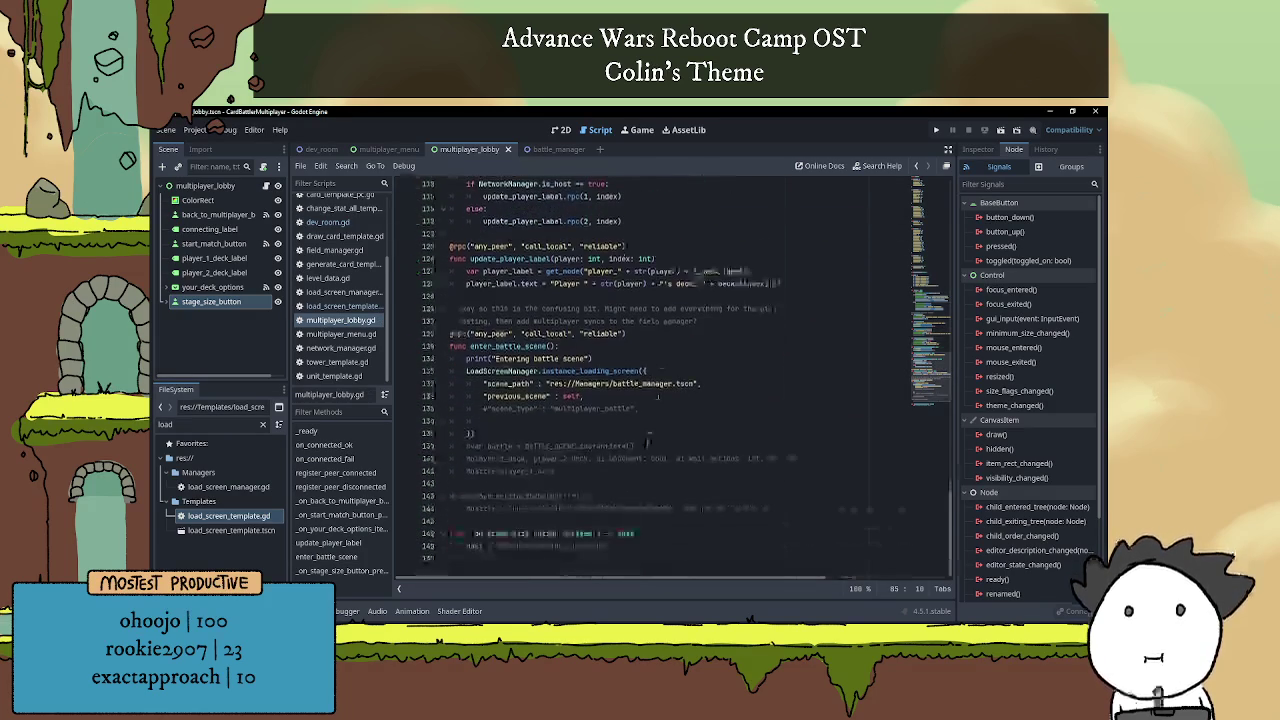
left_click_drag(466, 546, 662, 546)
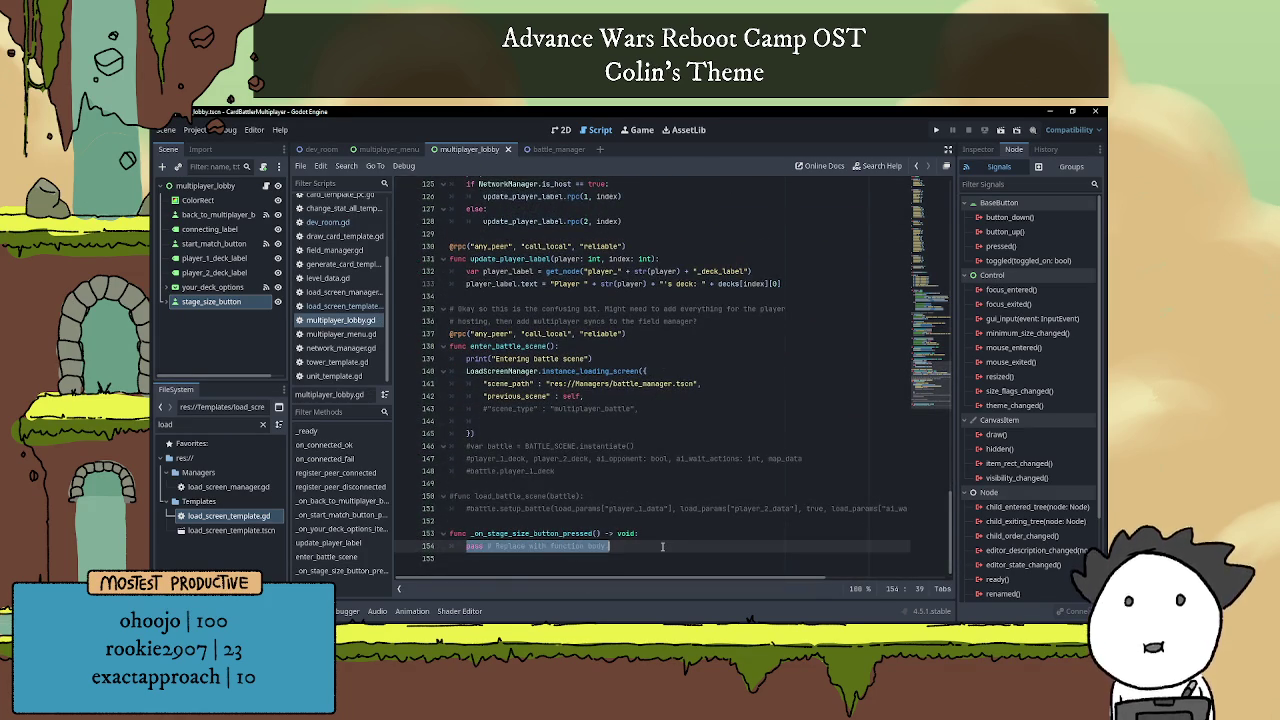
key("BackSpace")
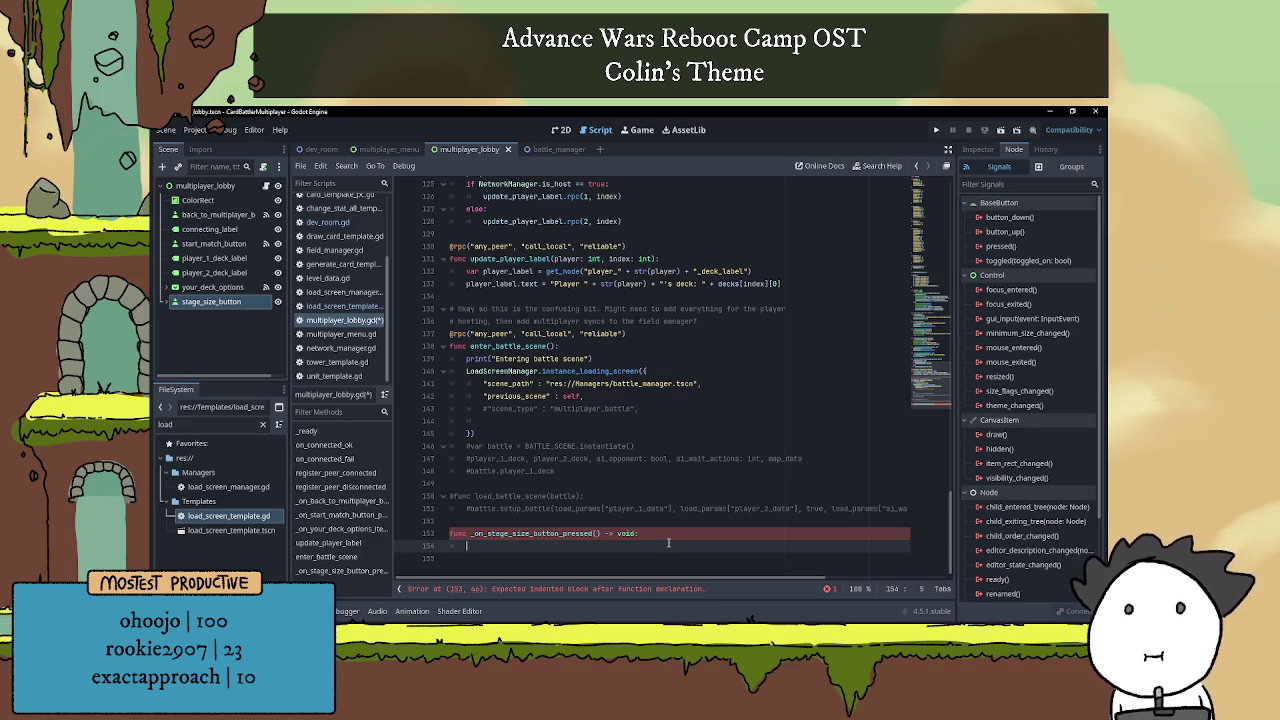
Copy the stage-size toggle code (lines 113–117) from dev_room.gd, then return to the lobby.
left_click(320, 149)
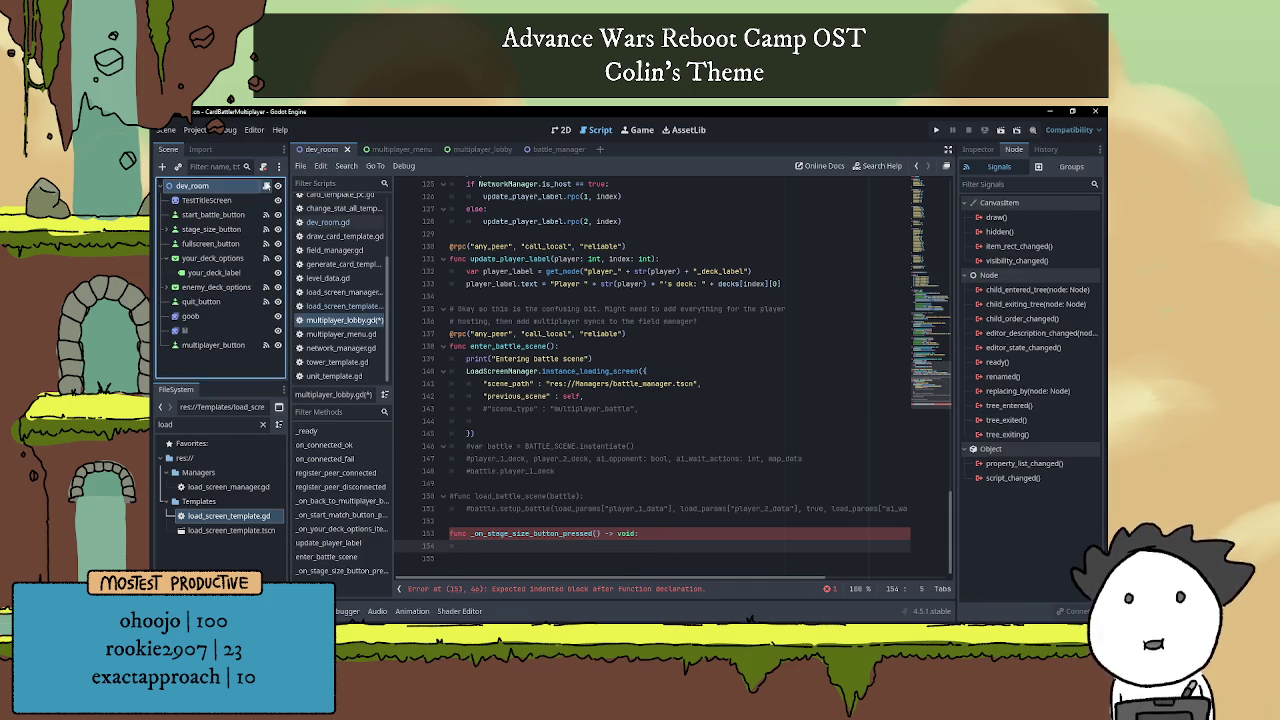
scroll(523, 553, "down", 3)
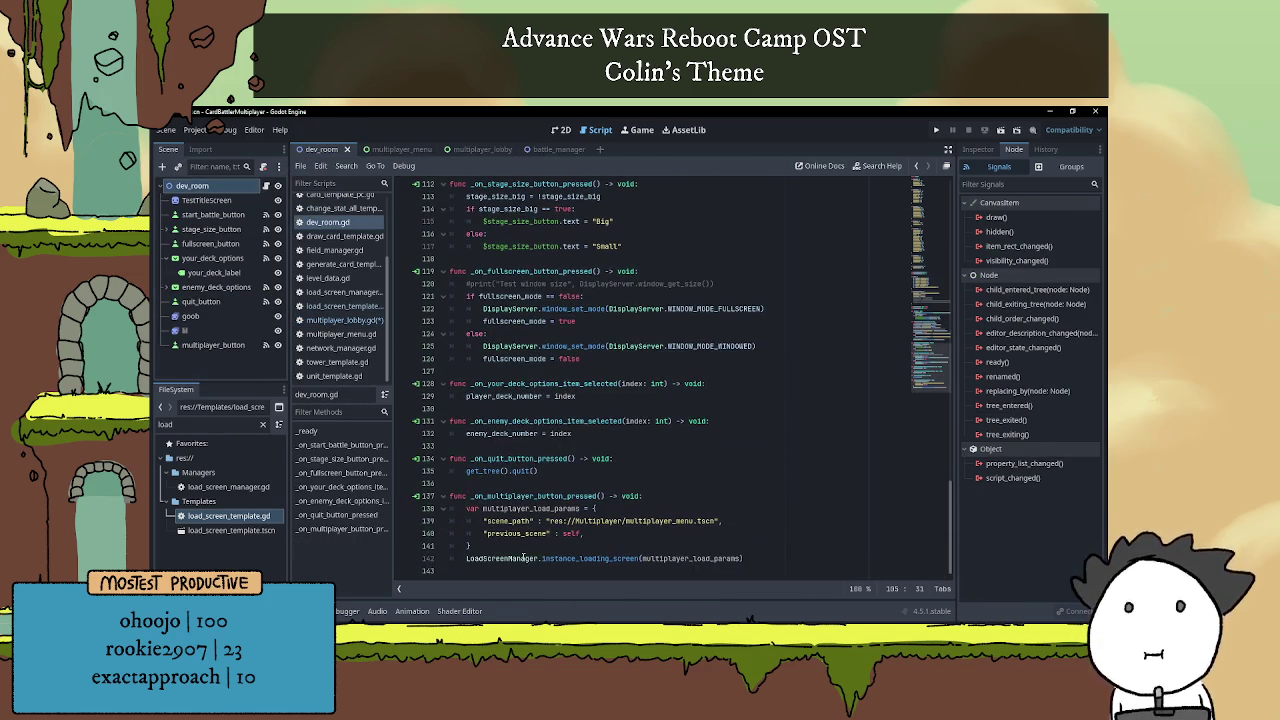
scroll(516, 468, "up", 1)
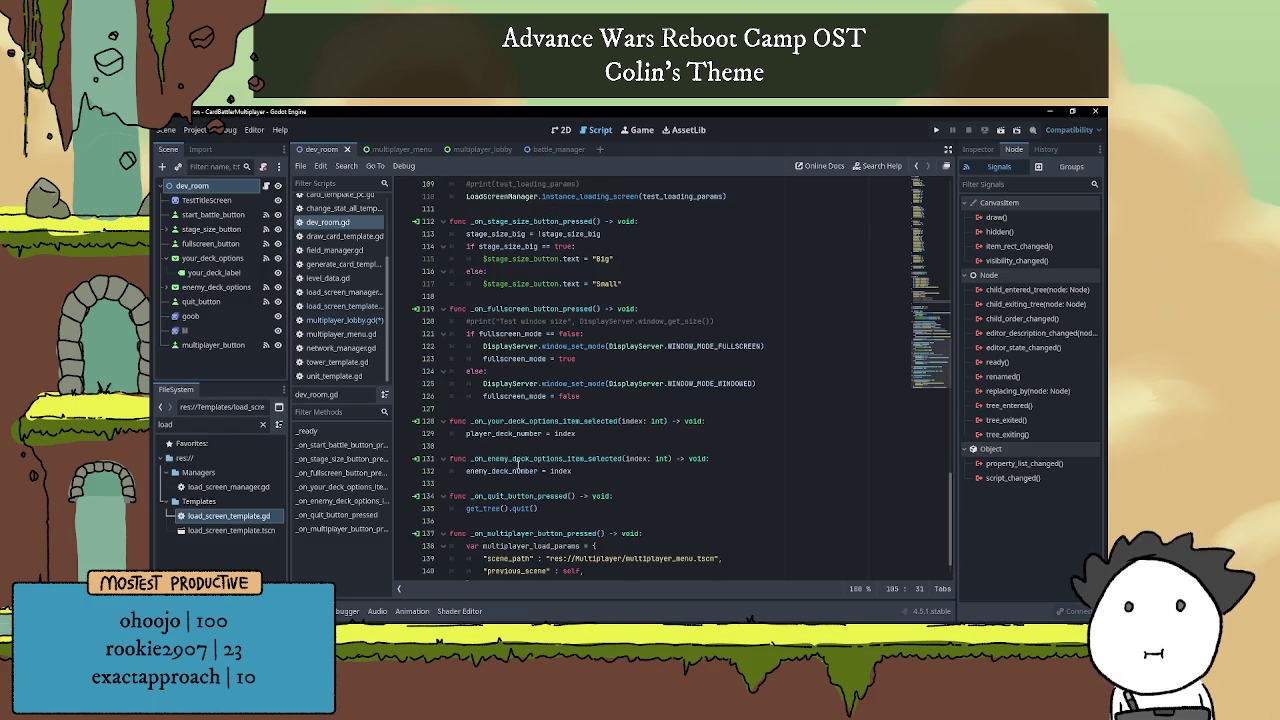
scroll(519, 468, "up", 4)
left_click_drag(625, 433, 452, 383)
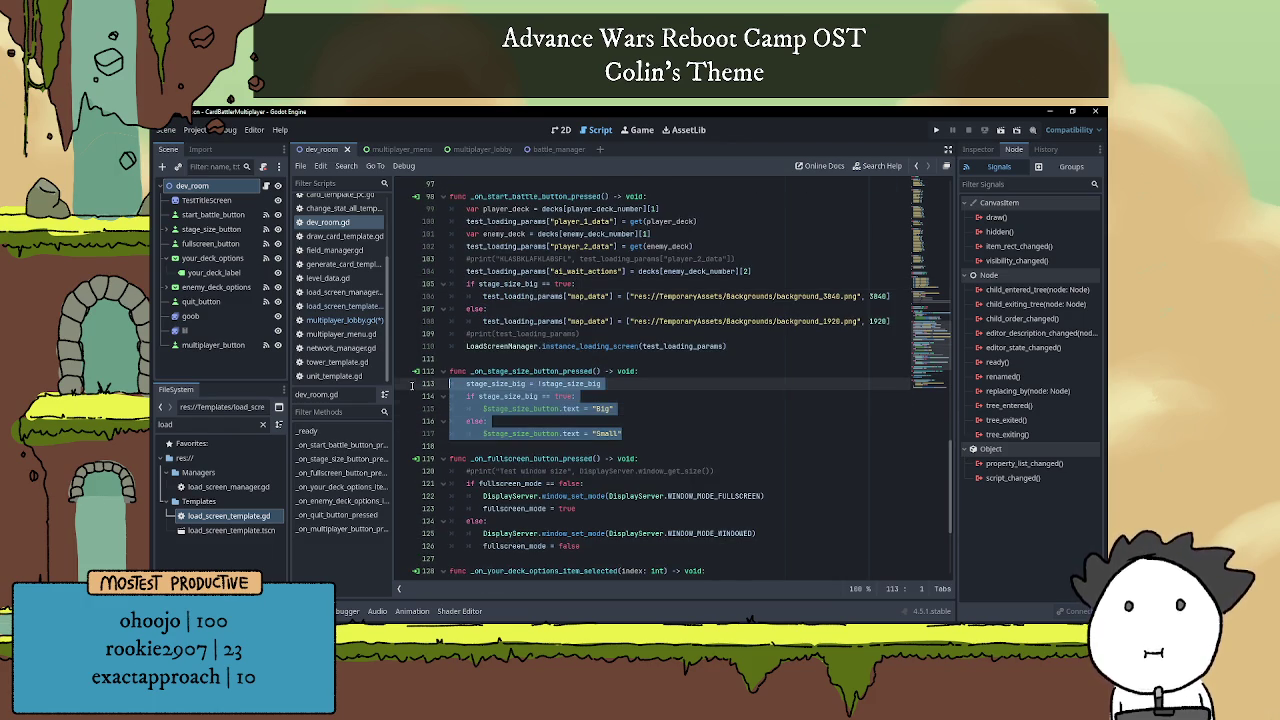
left_click(682, 412)
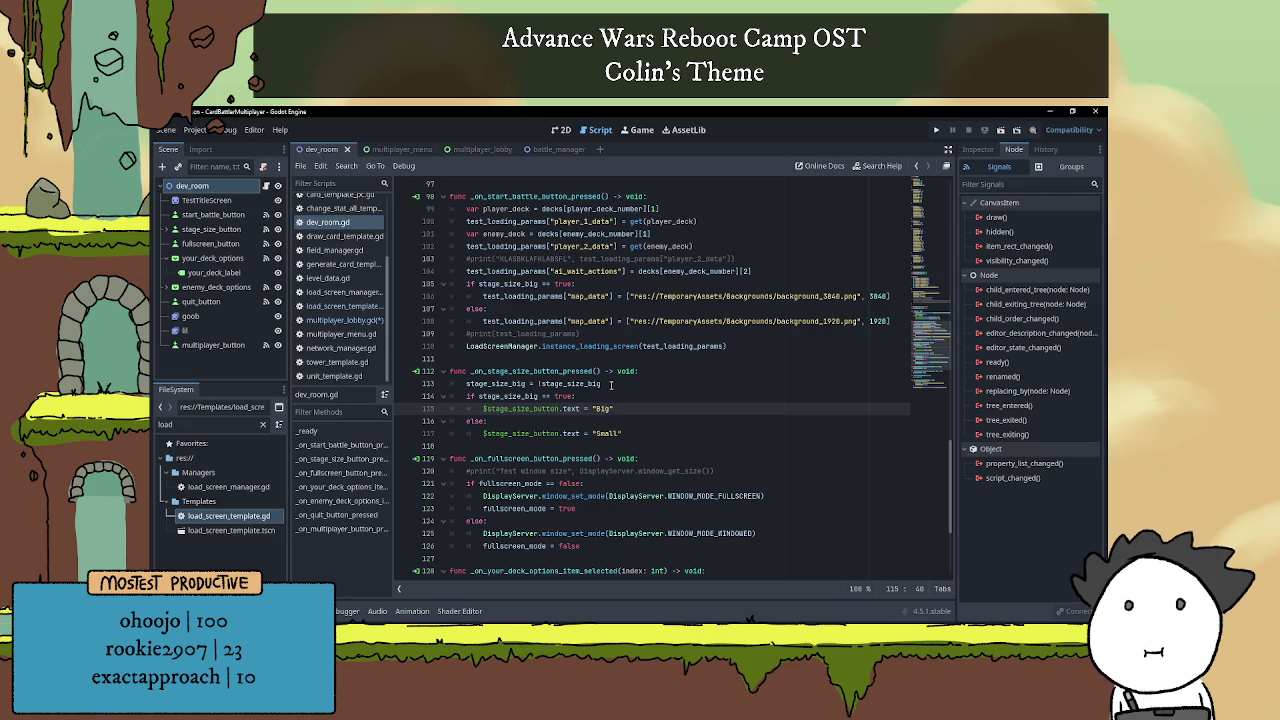
left_click(470, 149)
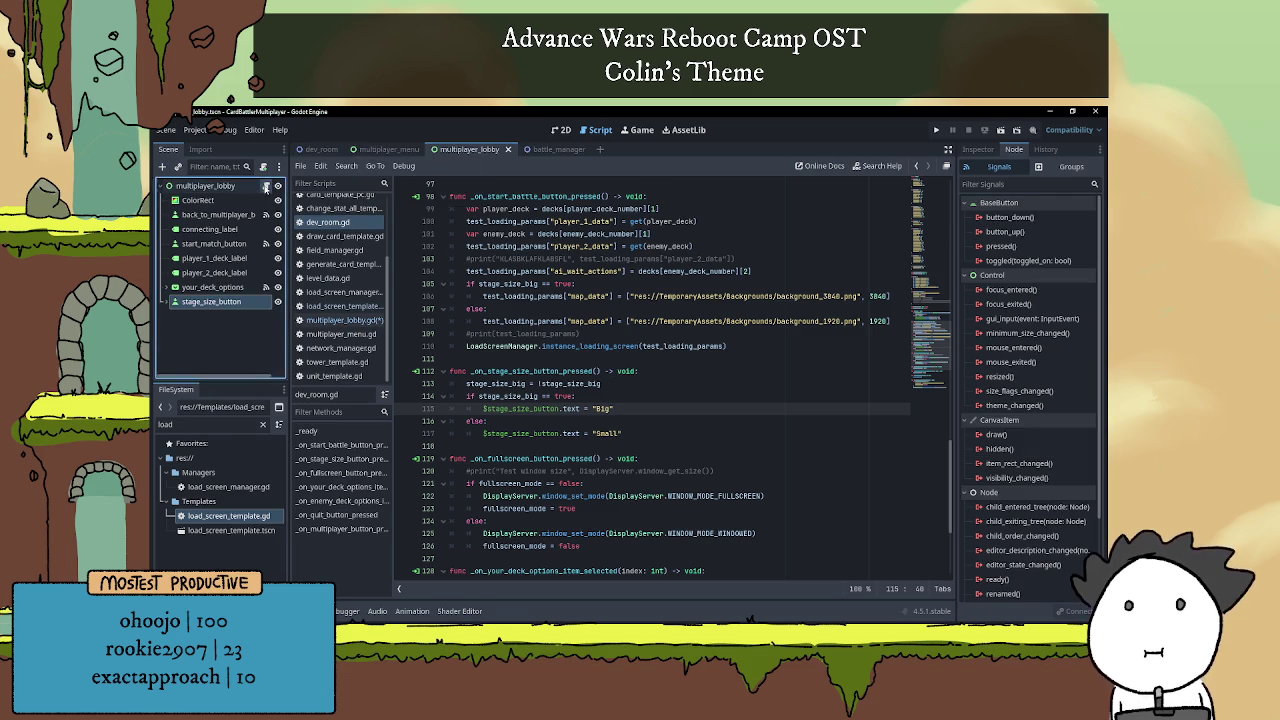
Paste the stage-size toggle code into the lobby's _on_stage_size_button_pressed.
left_click(266, 186)
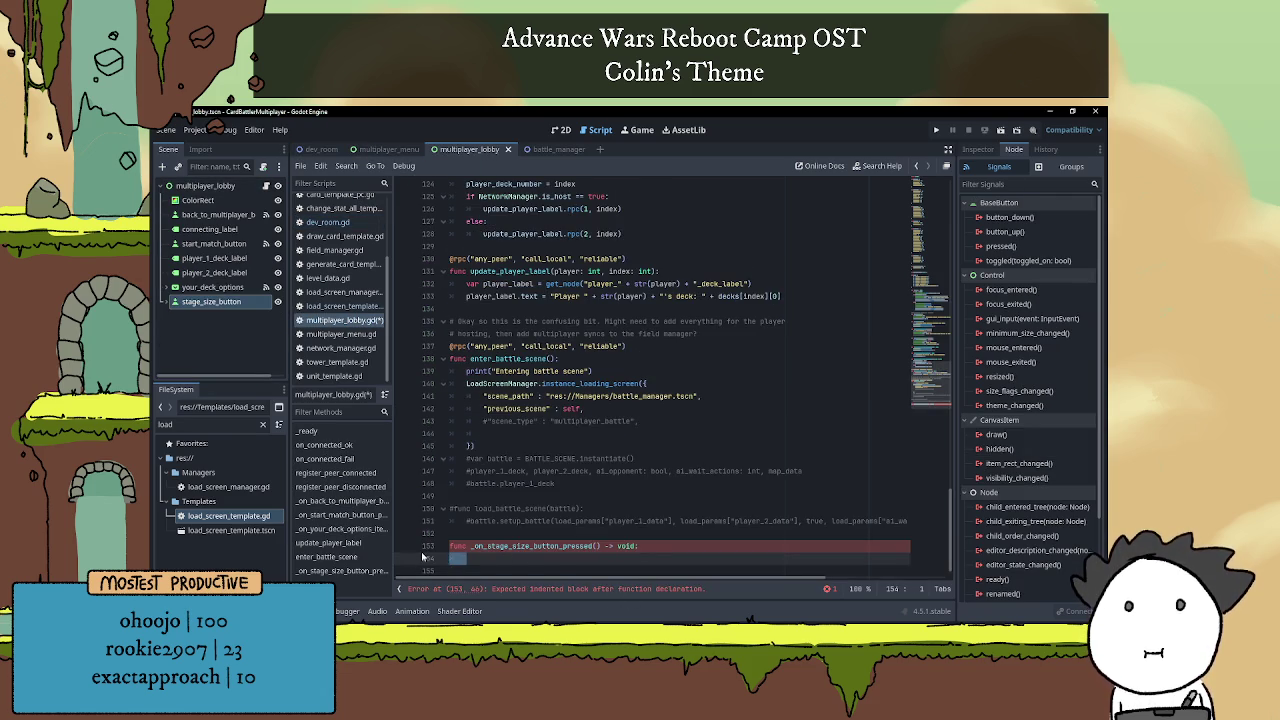
type("stage_size_big = !stage_size_big \tif stage_size_big == true: \t\t$stage_size_button.text = \"Big\" \telse: \t\t$stage_size_button.text = \"Small\"")
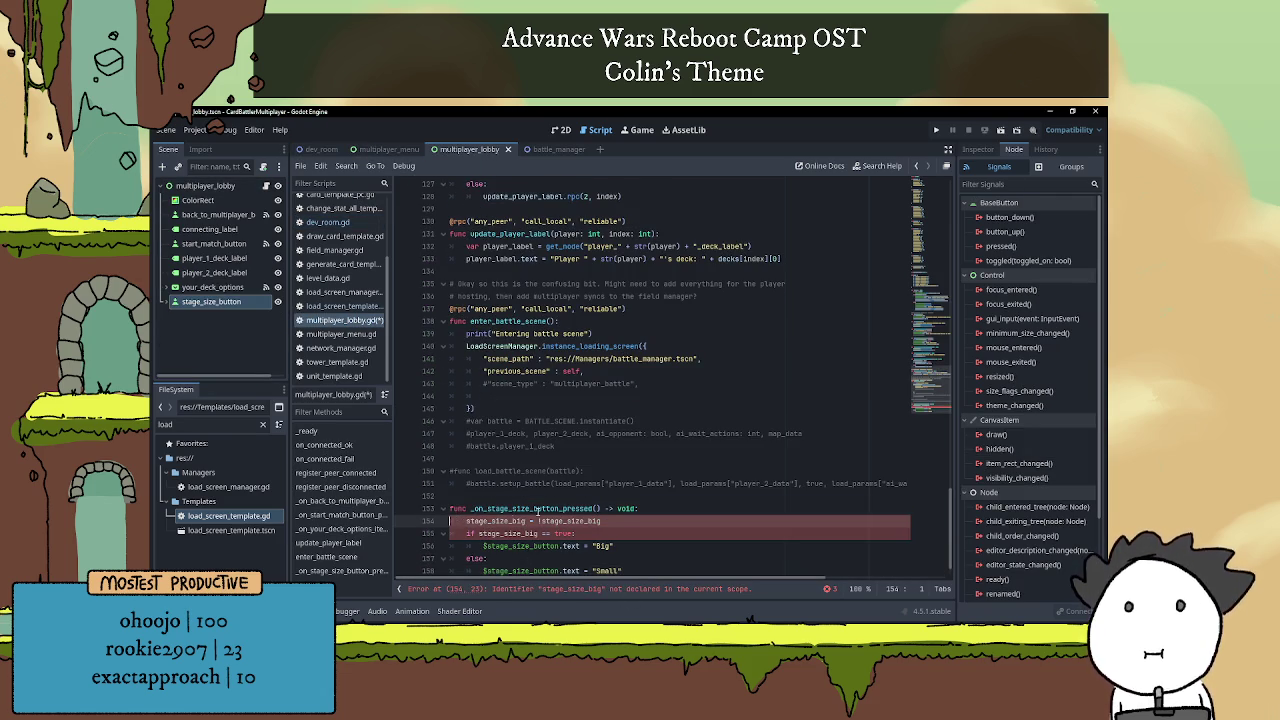
scroll(458, 520, "down", 1)
Declare var stage_size_big: bool = false below the decks dictionary at the top of the script.
left_click(689, 470)
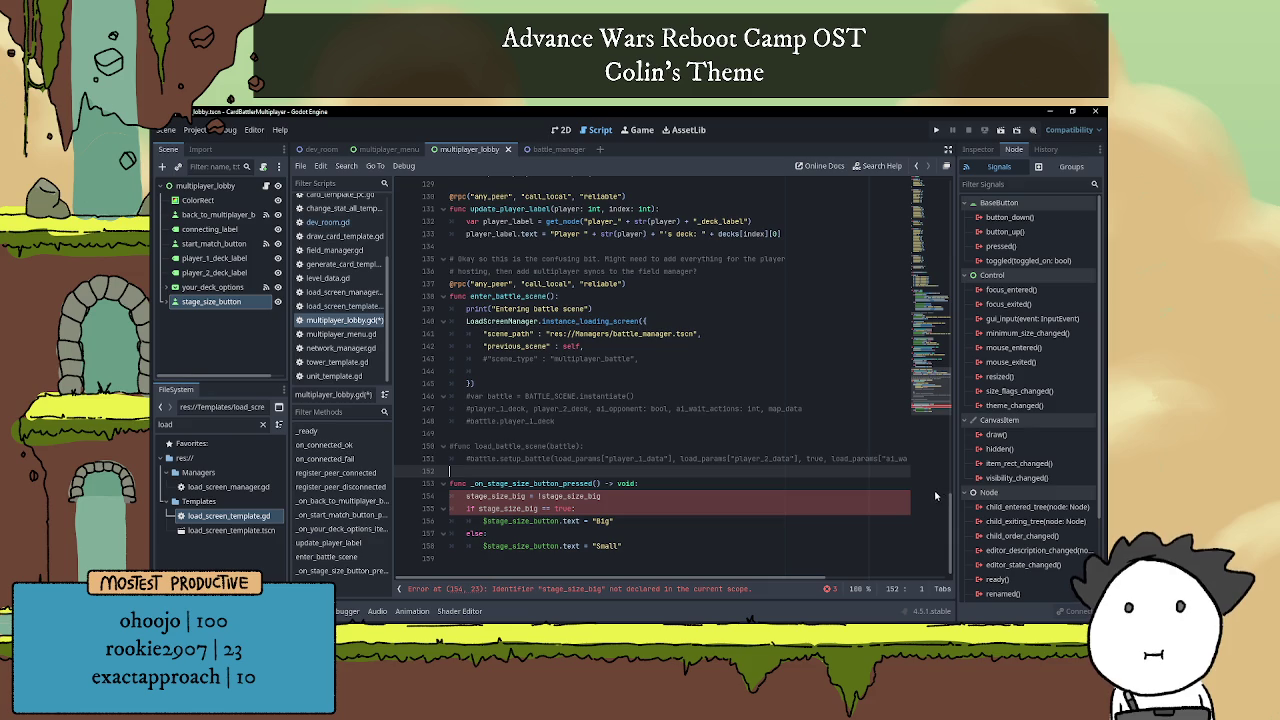
left_click_drag(951, 525, 951, 208)
left_click(507, 195)
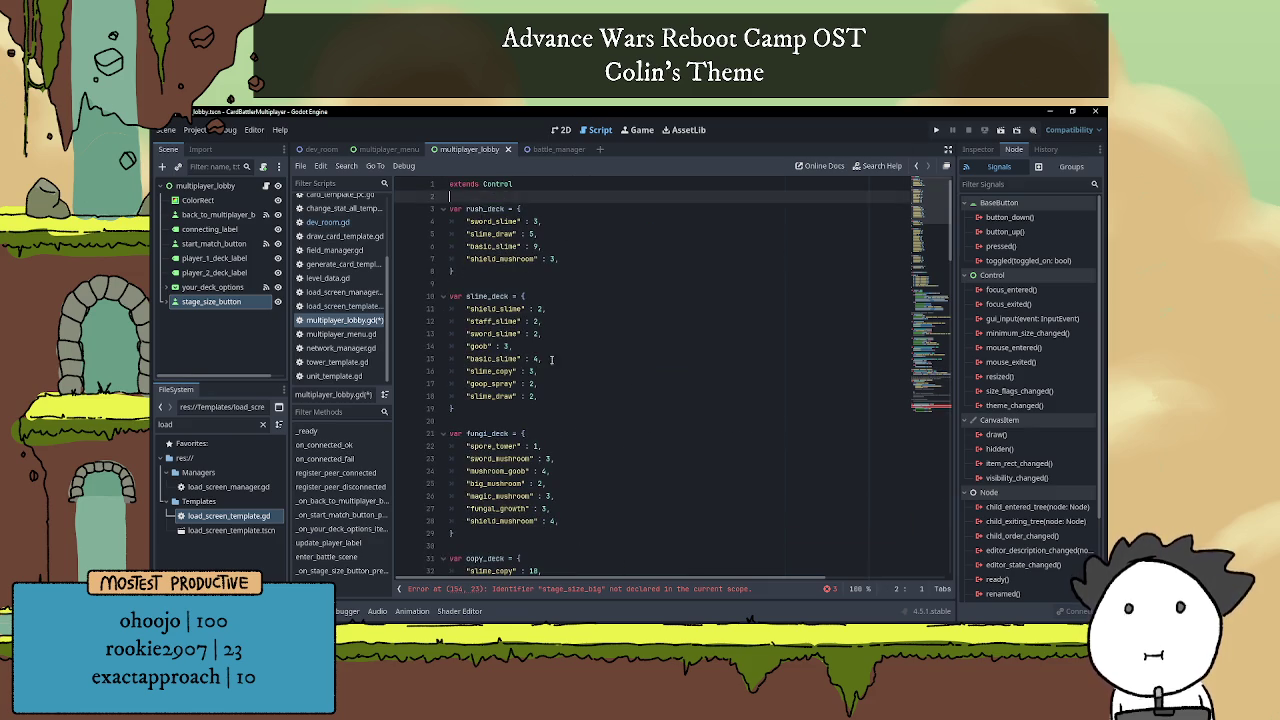
scroll(525, 279, "down", 20)
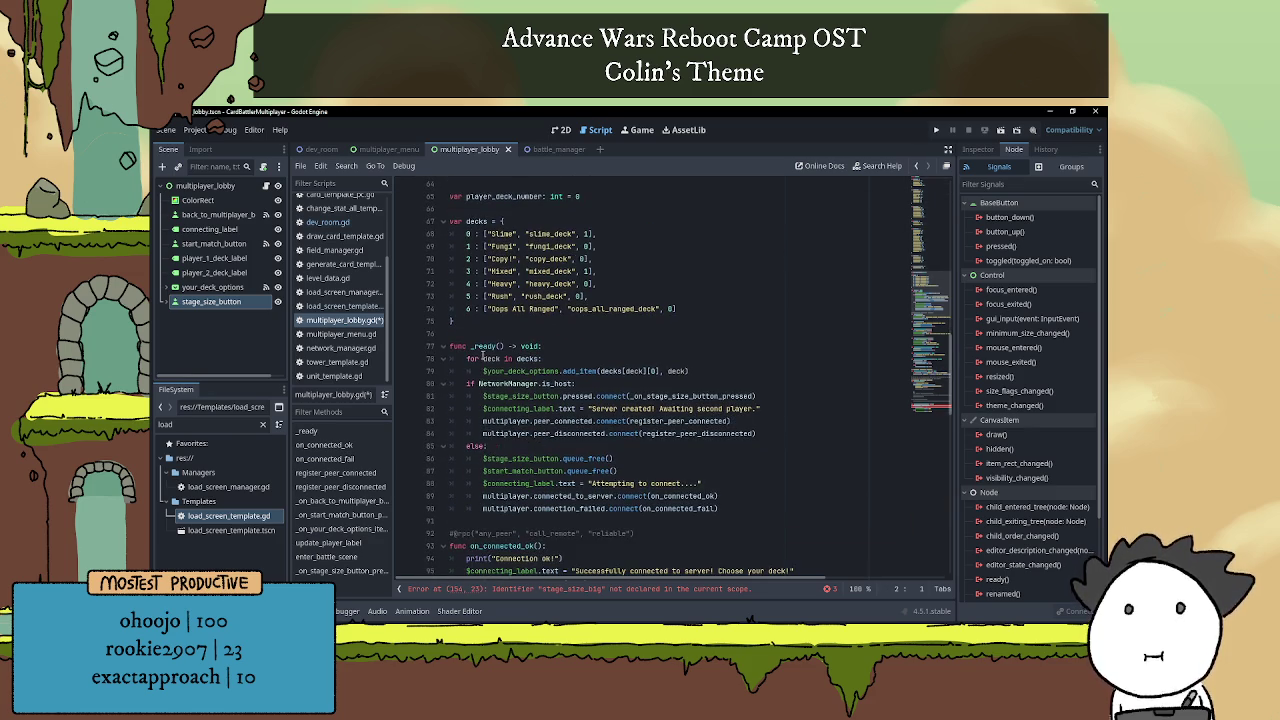
left_click(483, 328)
key("Return")
key("Return")
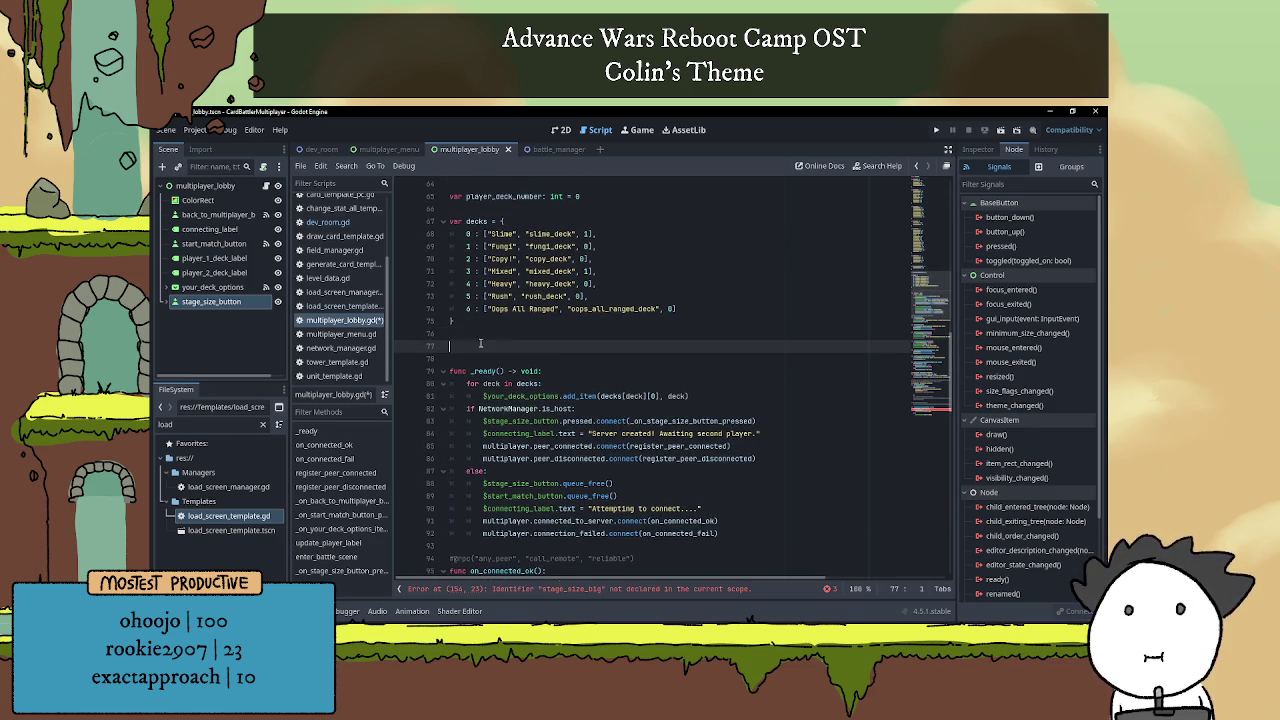
type("var sta")
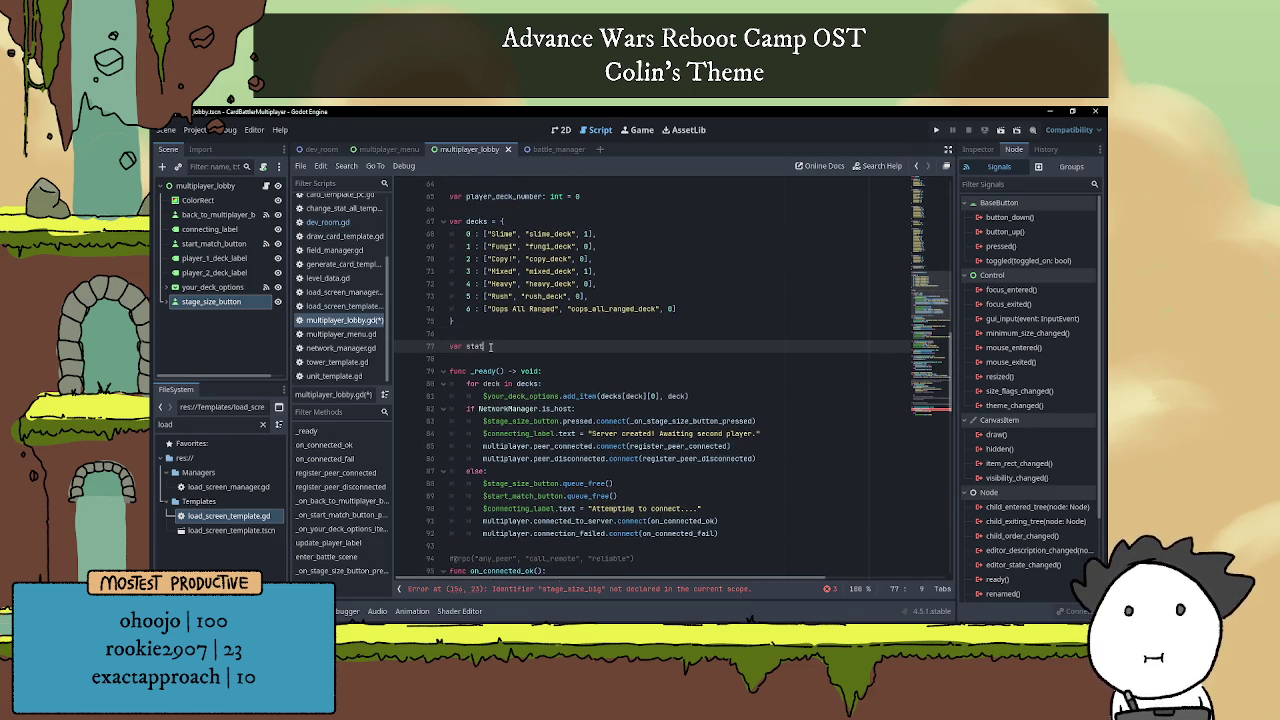
type("ge_size_big: bool = false")
left_click(526, 362)
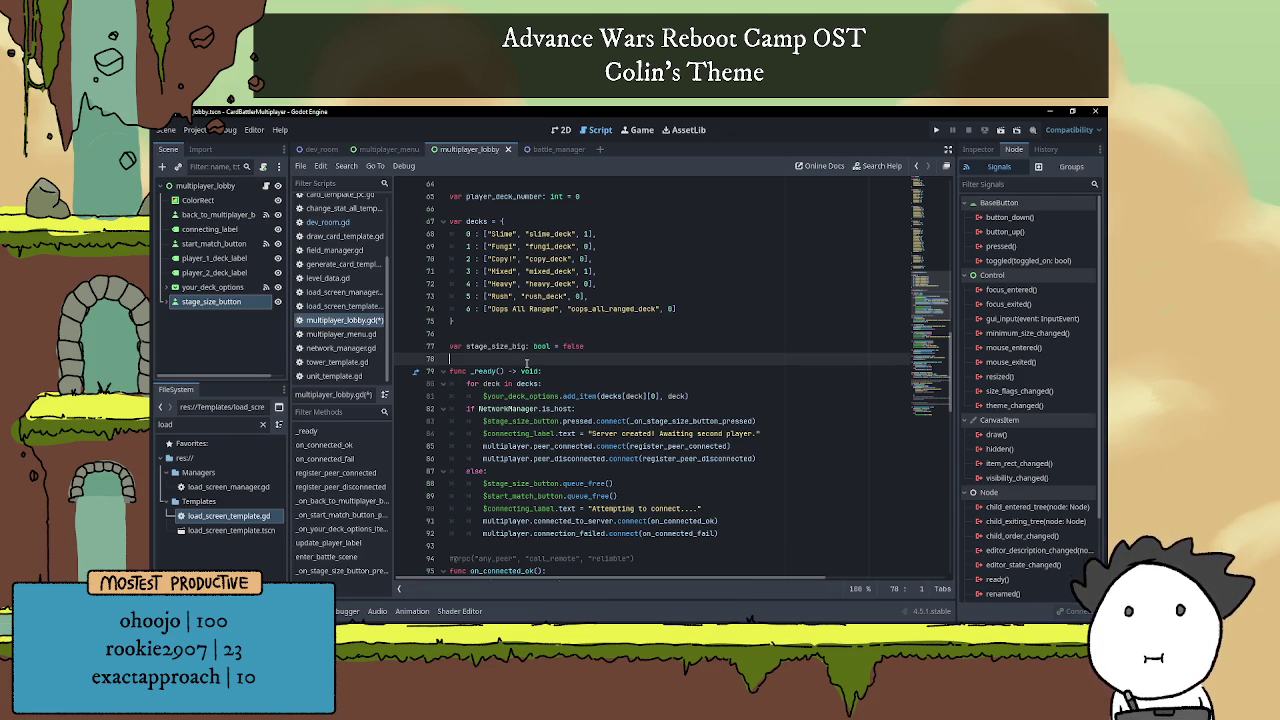
View the lobby scene in the 2D layout and show the properties panel.
scroll(520, 368, "down", 10)
scroll(515, 371, "down", 5)
left_click(637, 471)
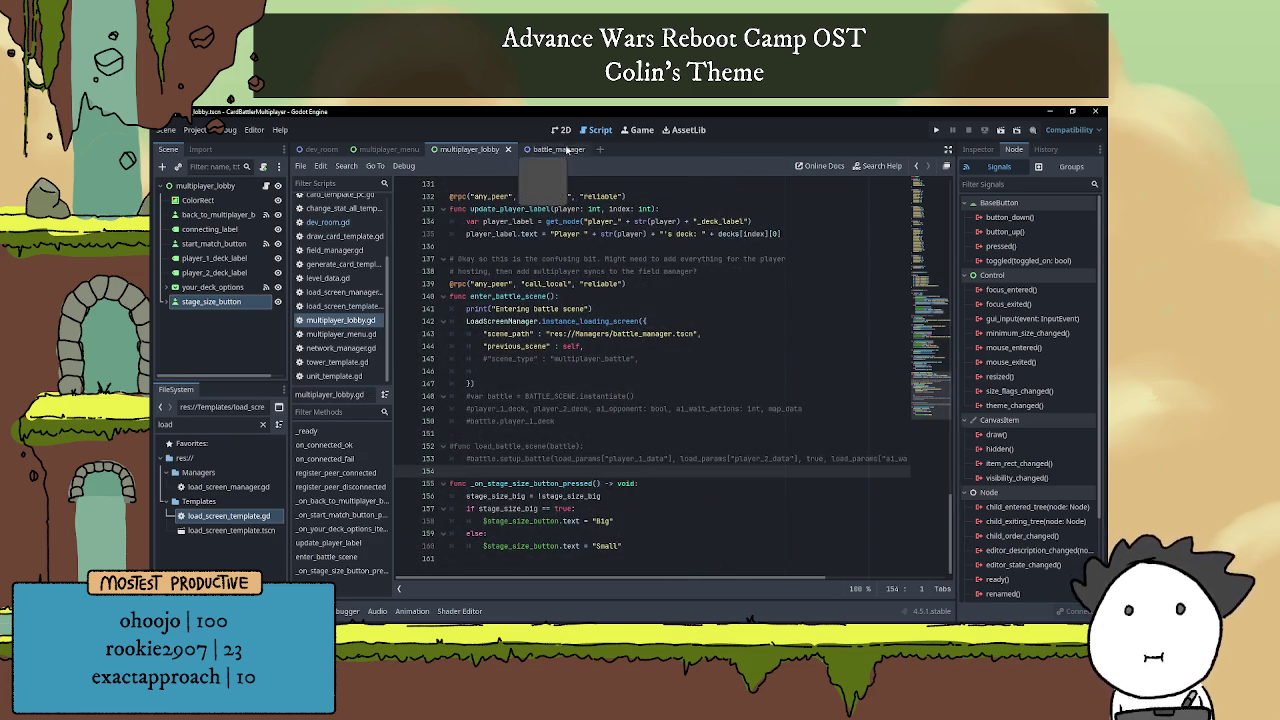
left_click(562, 130)
left_click(904, 340)
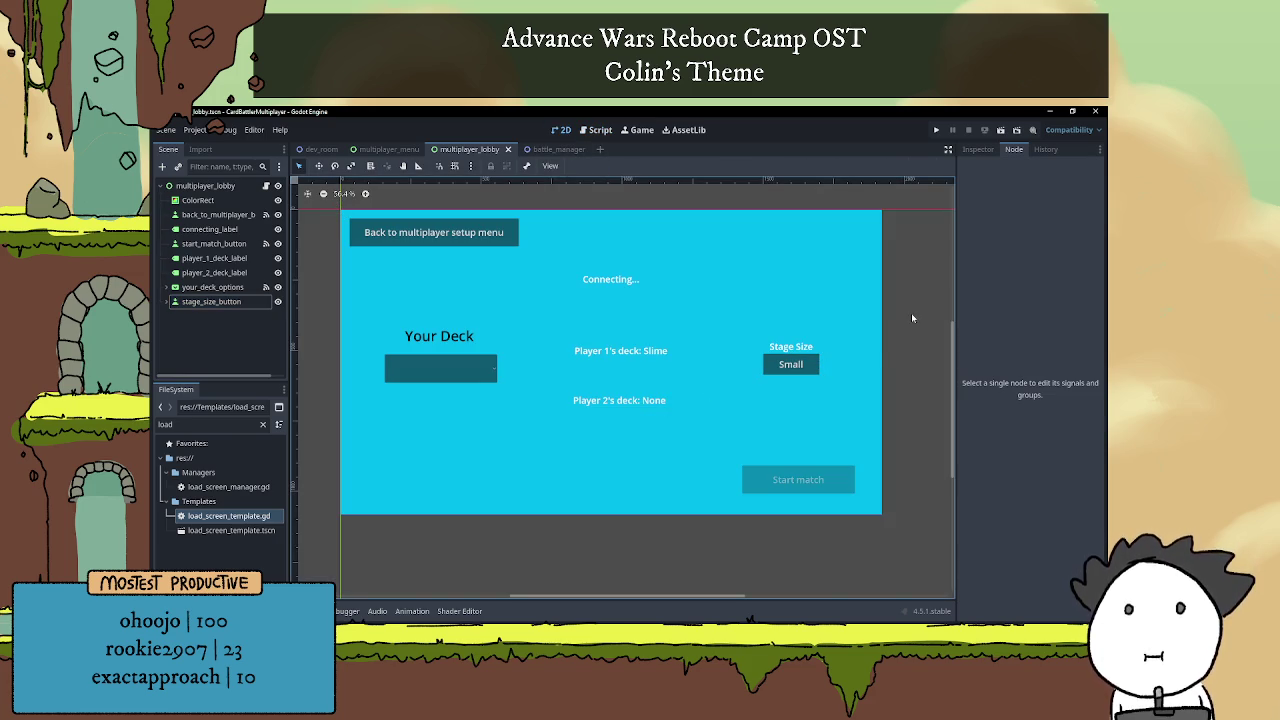
left_click(977, 149)
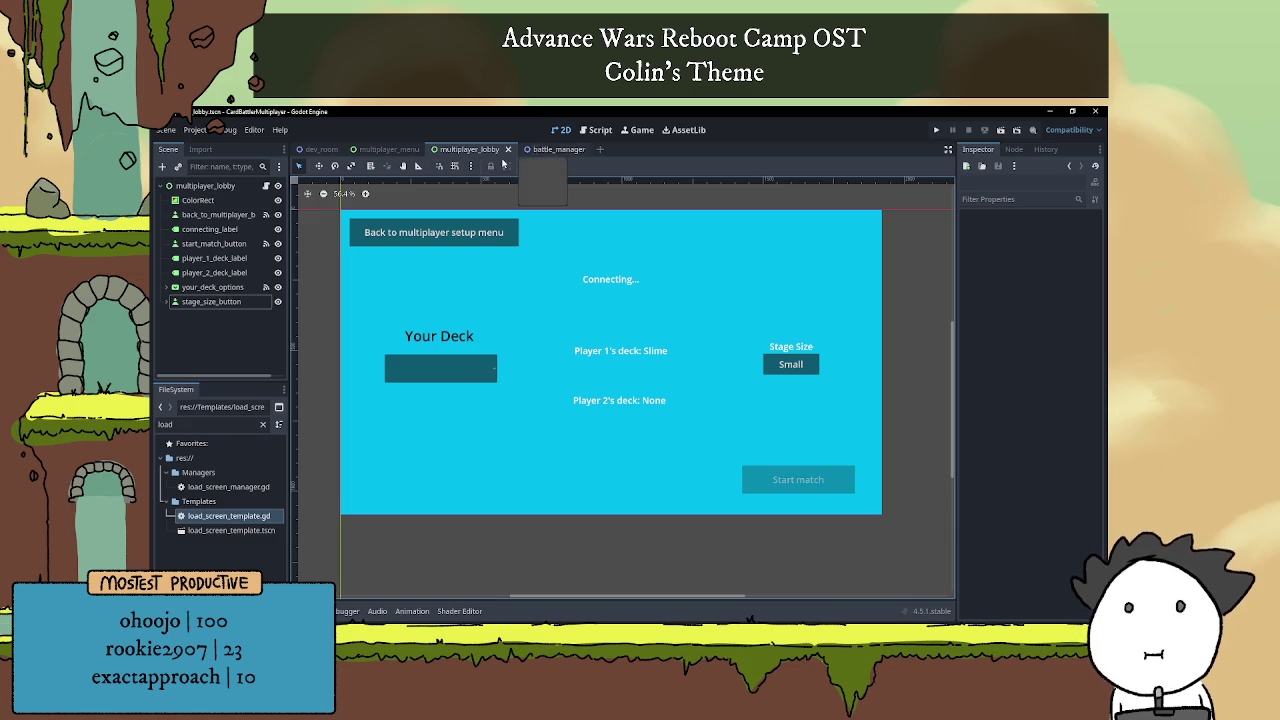
Review the stage_size_big toggle lines, then inspect stage_size_button showing text Small.
left_click(266, 186)
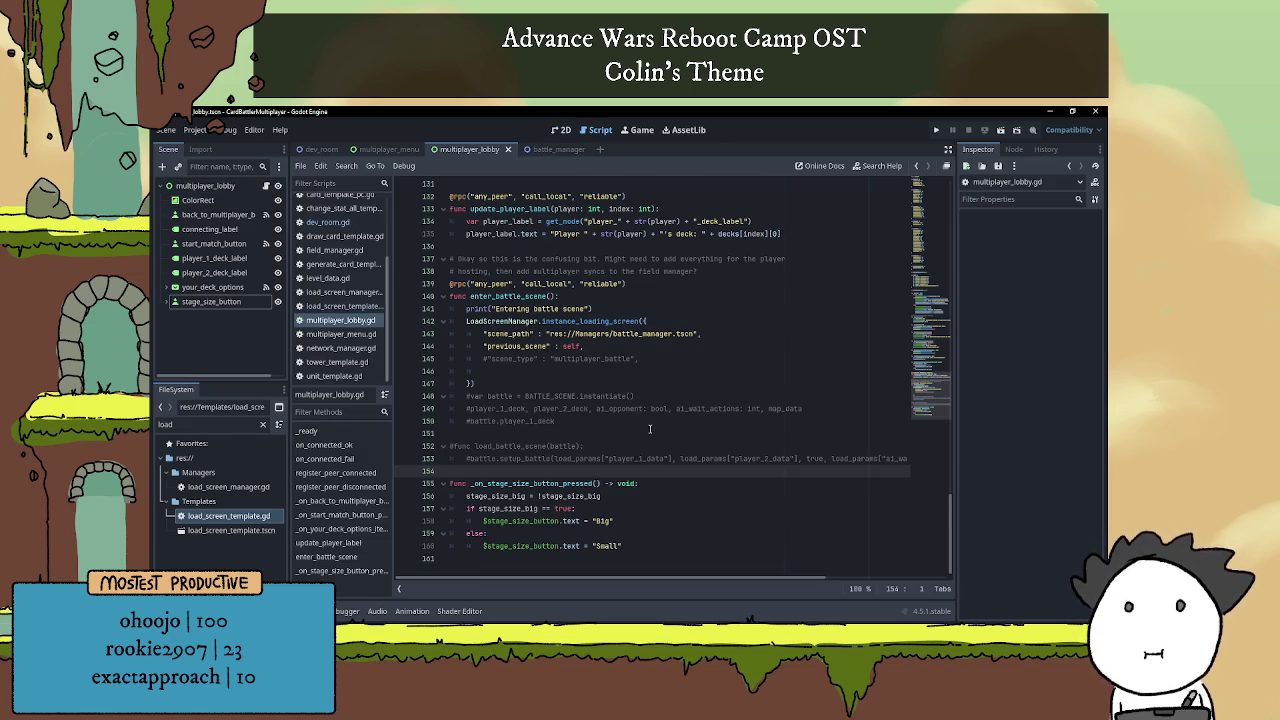
left_click(641, 521)
left_click(646, 546)
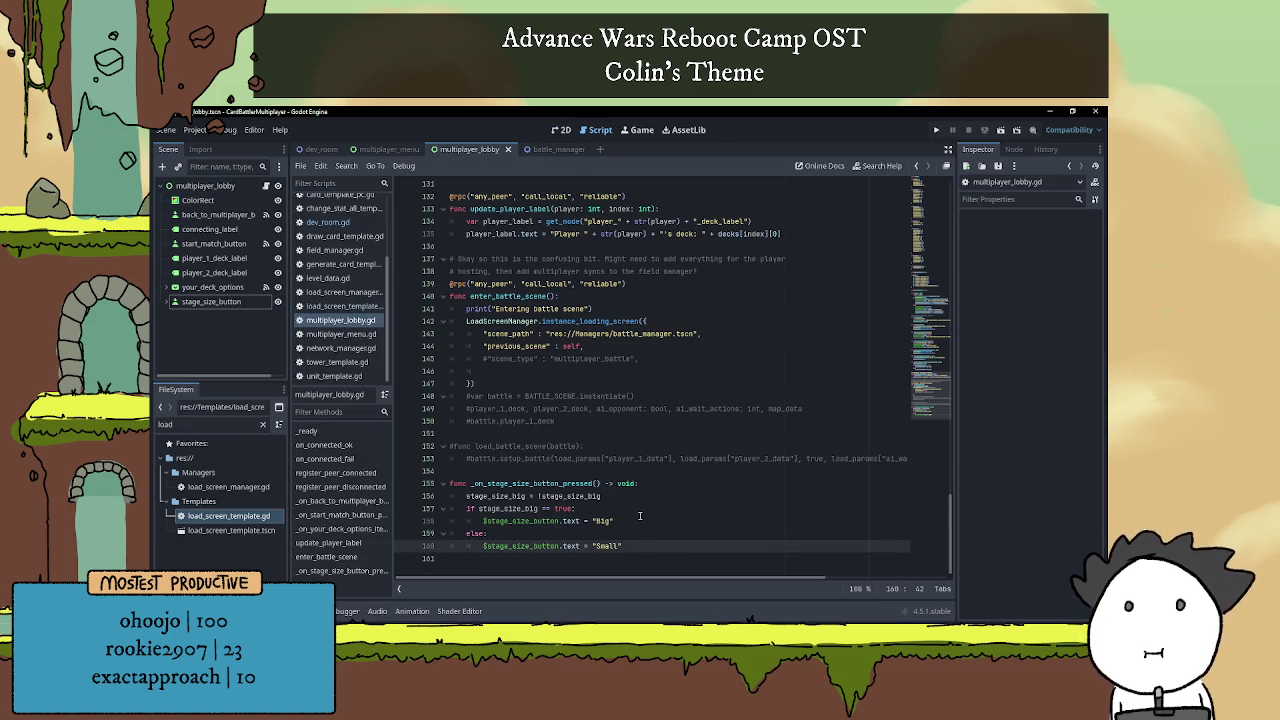
left_click(640, 516)
left_click(634, 508)
left_click(660, 529)
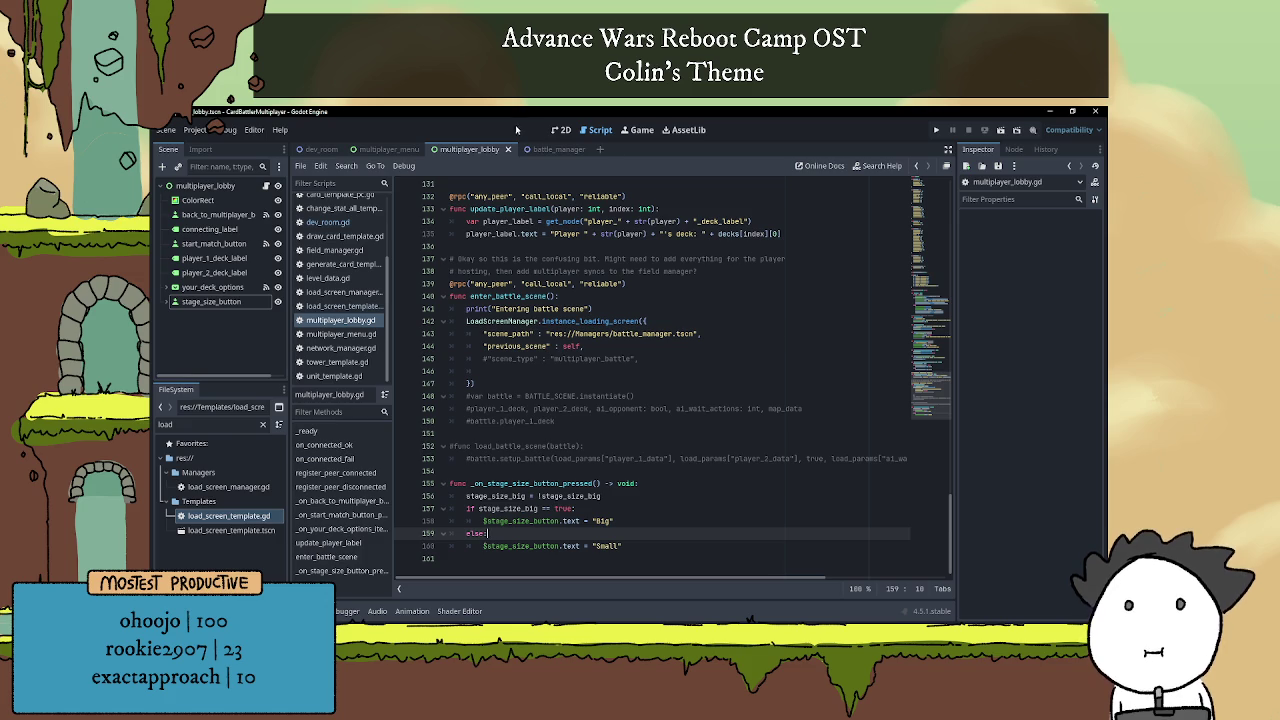
left_click(563, 130)
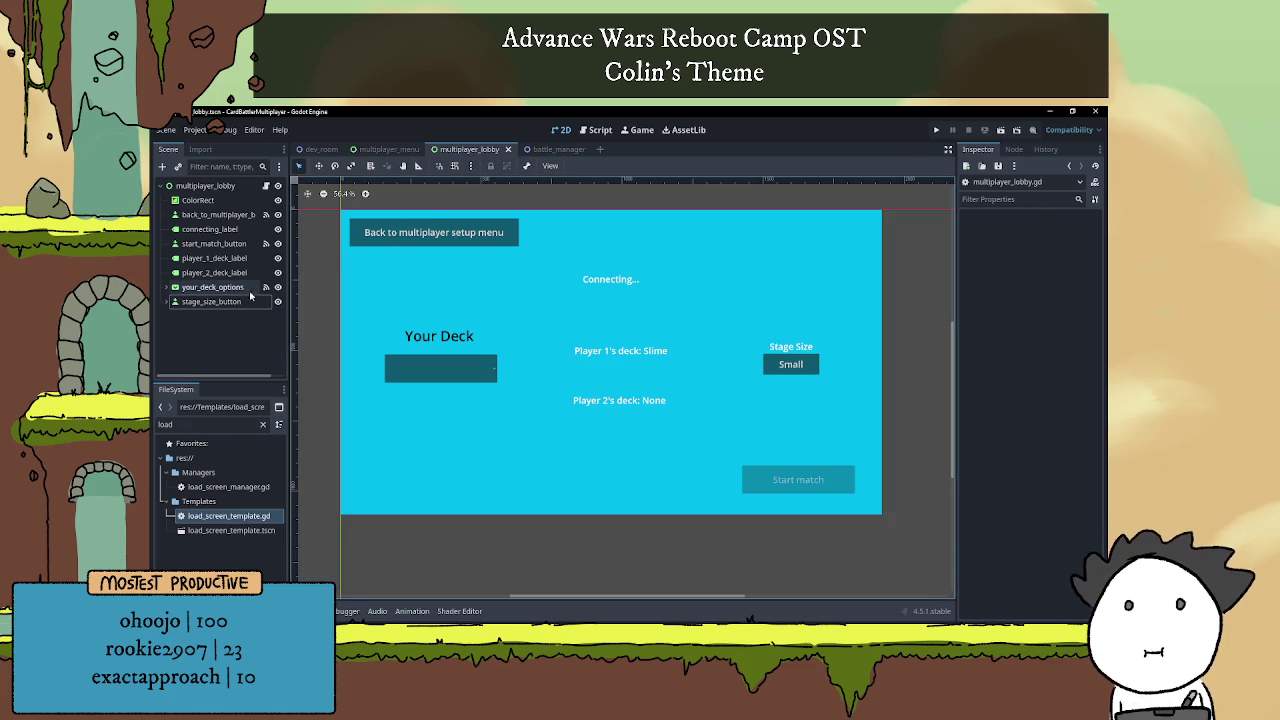
left_click(211, 301)
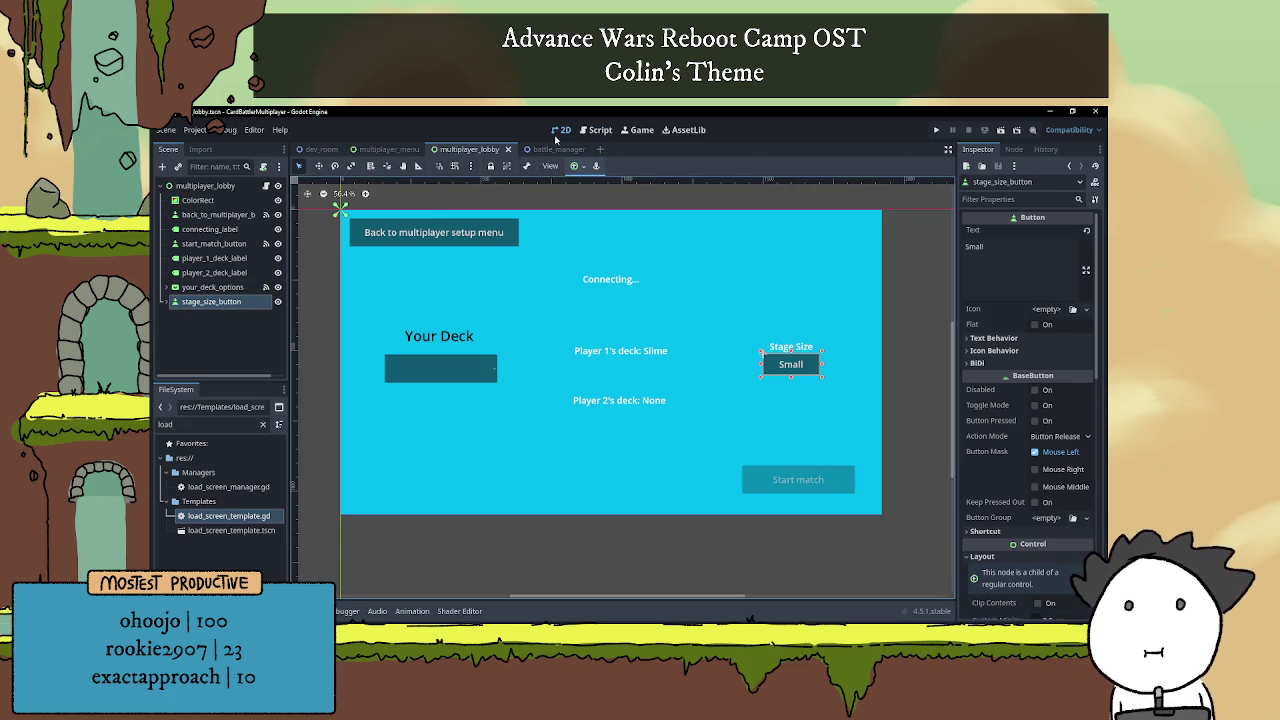
left_click(598, 130)
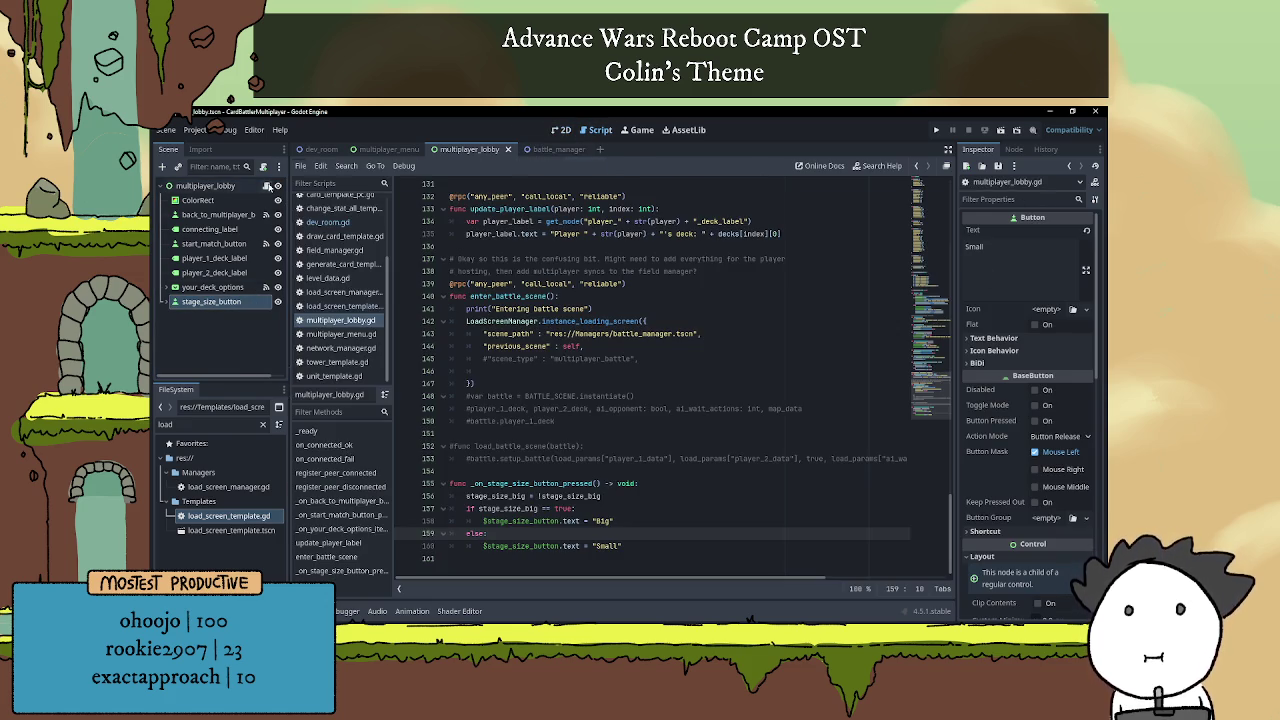
Delete the commented-out battle instantiation lines after enter_battle_scene.
left_click(570, 470)
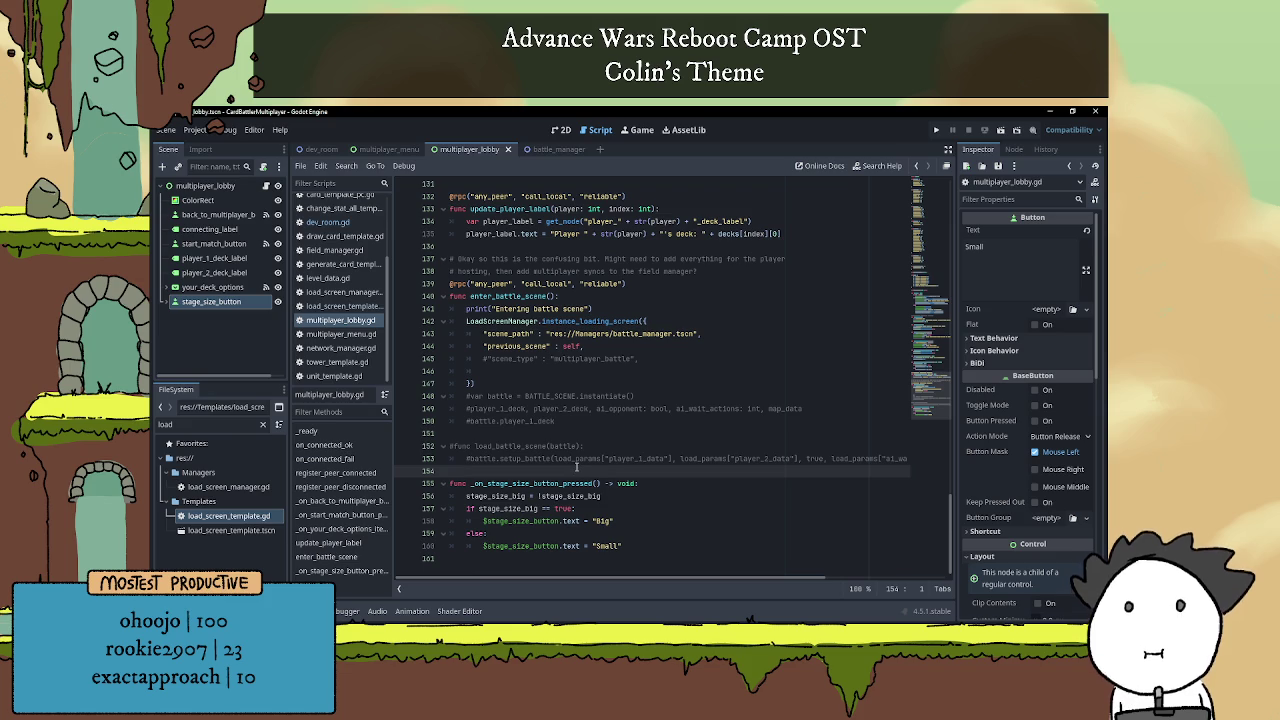
left_click(550, 445)
left_click(550, 438)
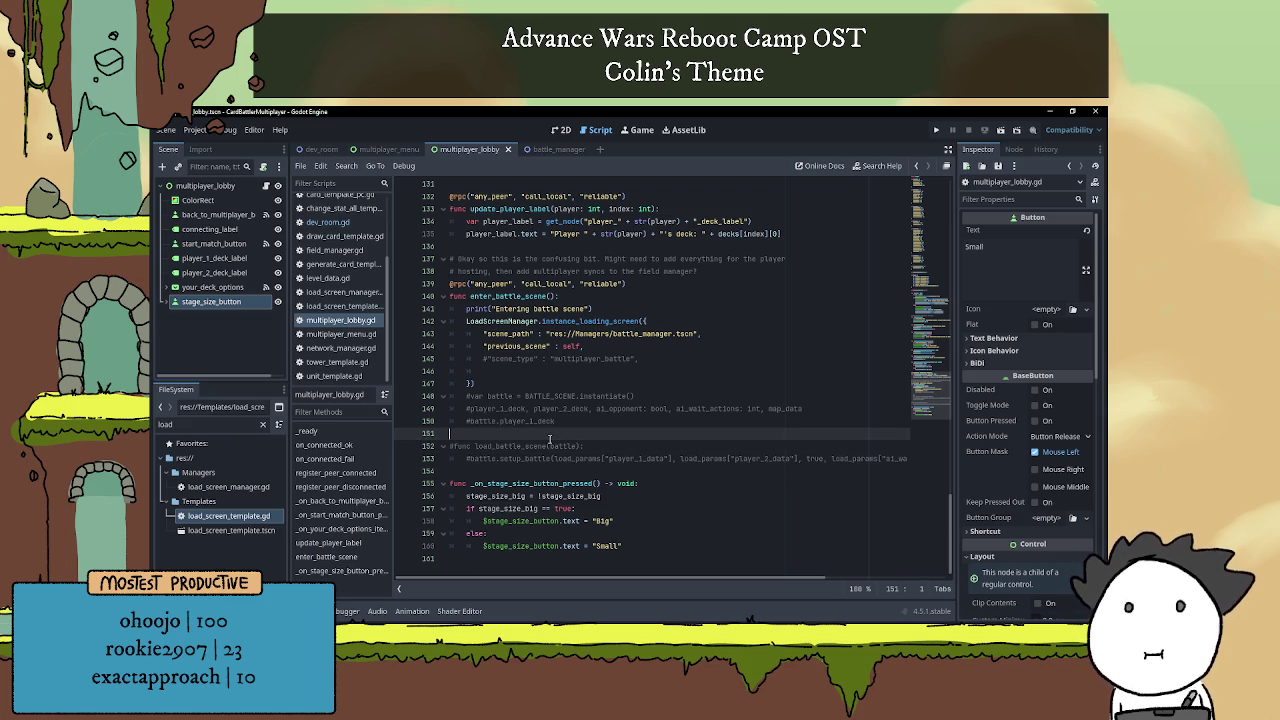
left_click(590, 458)
left_click(558, 420)
left_click(565, 433)
left_click(573, 384)
scroll(612, 434, "up", 1)
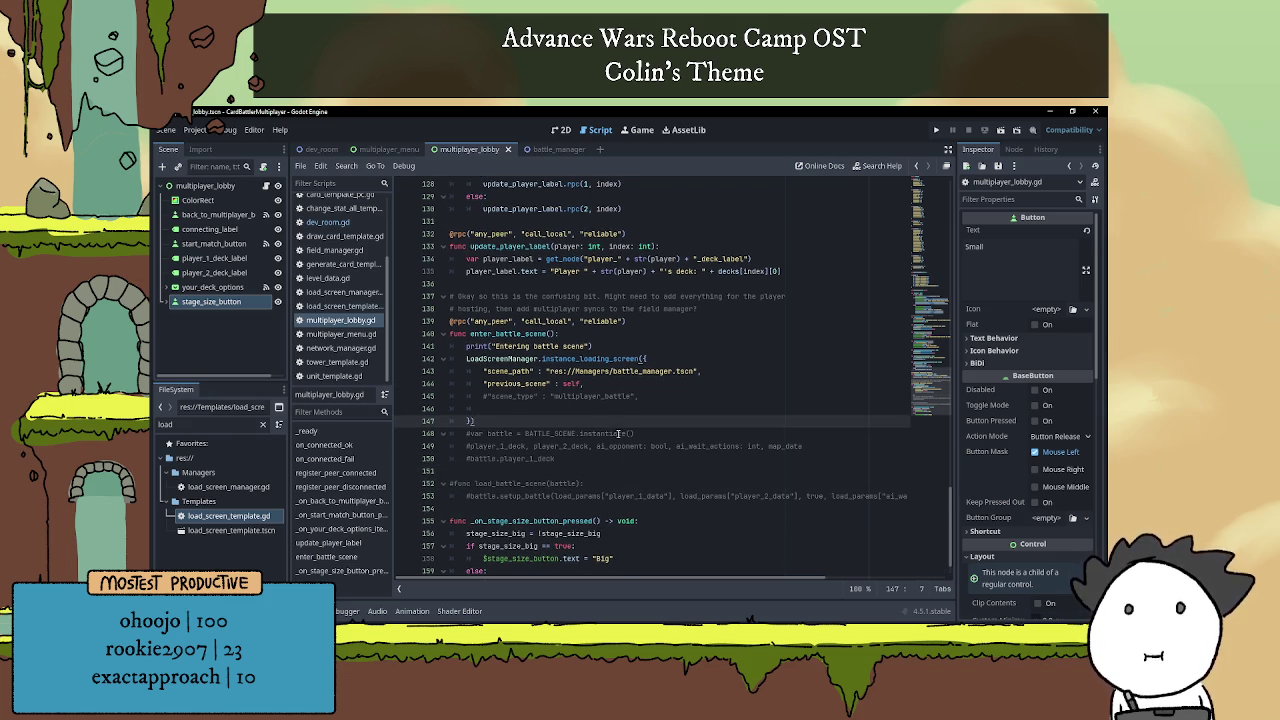
scroll(620, 449, "down", 1)
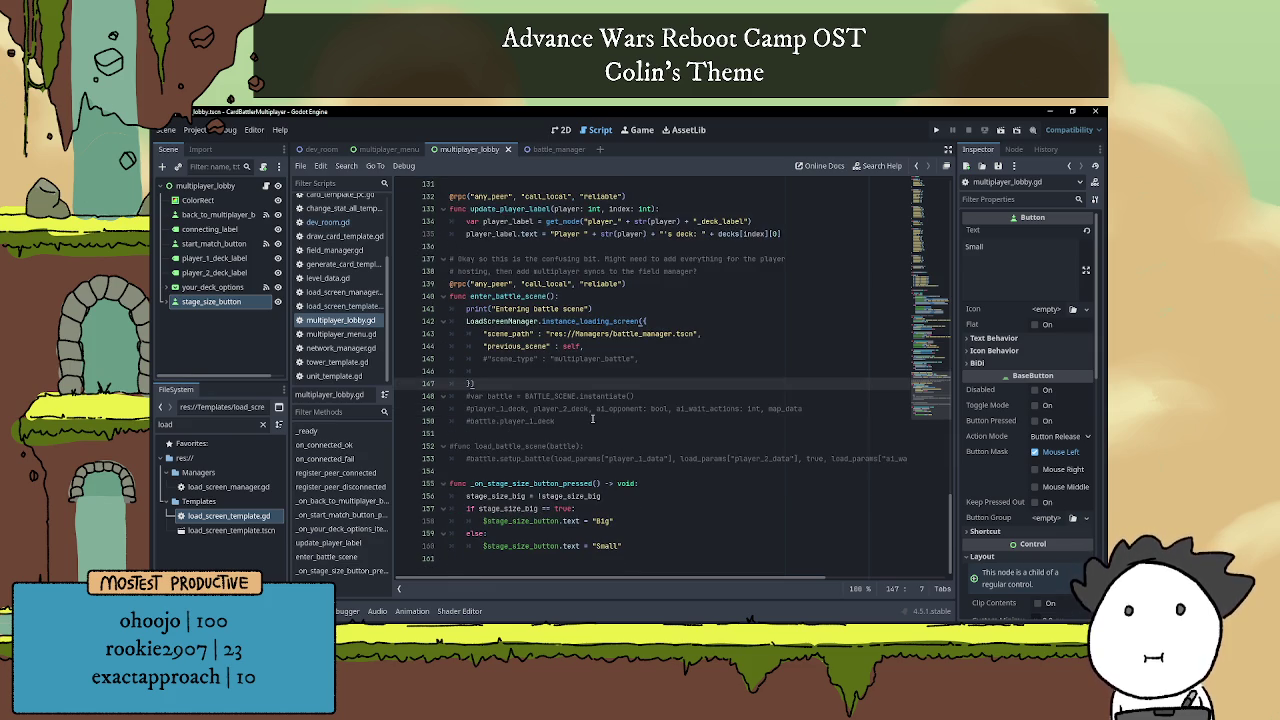
left_click_drag(593, 420, 404, 397)
key("Delete")
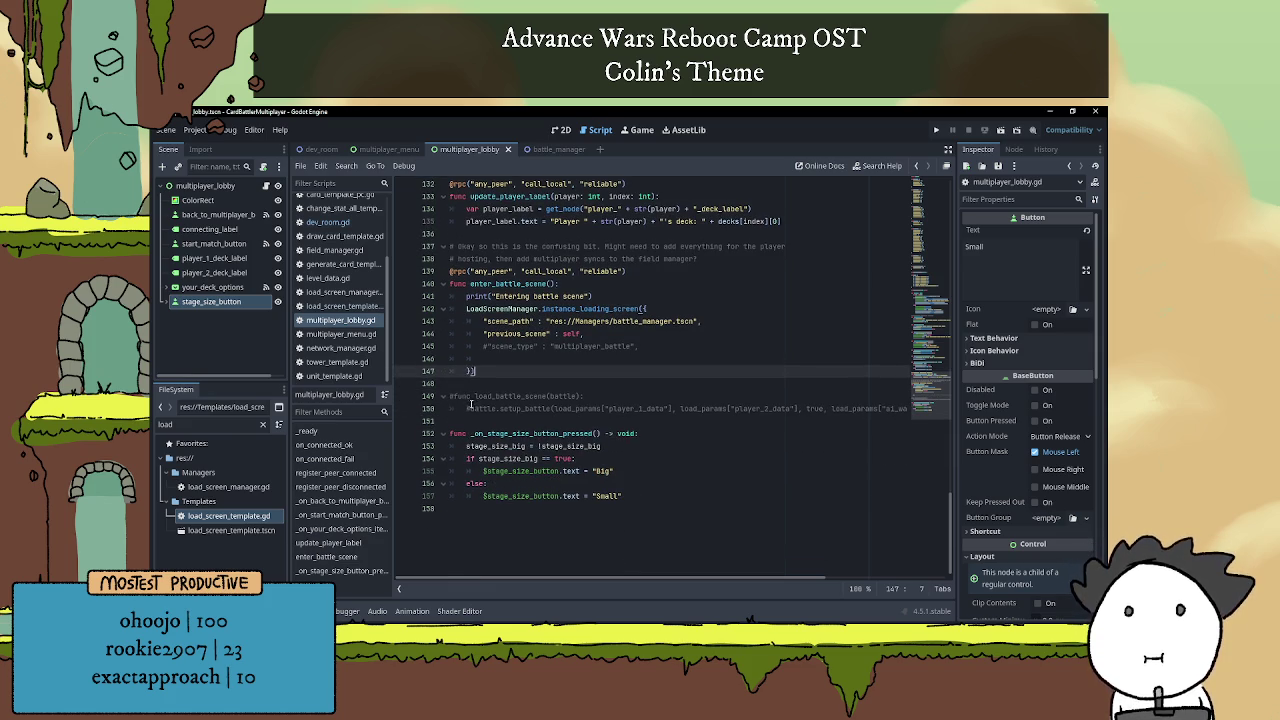
Delete the commented-out load_battle_scene function.
left_click(519, 418)
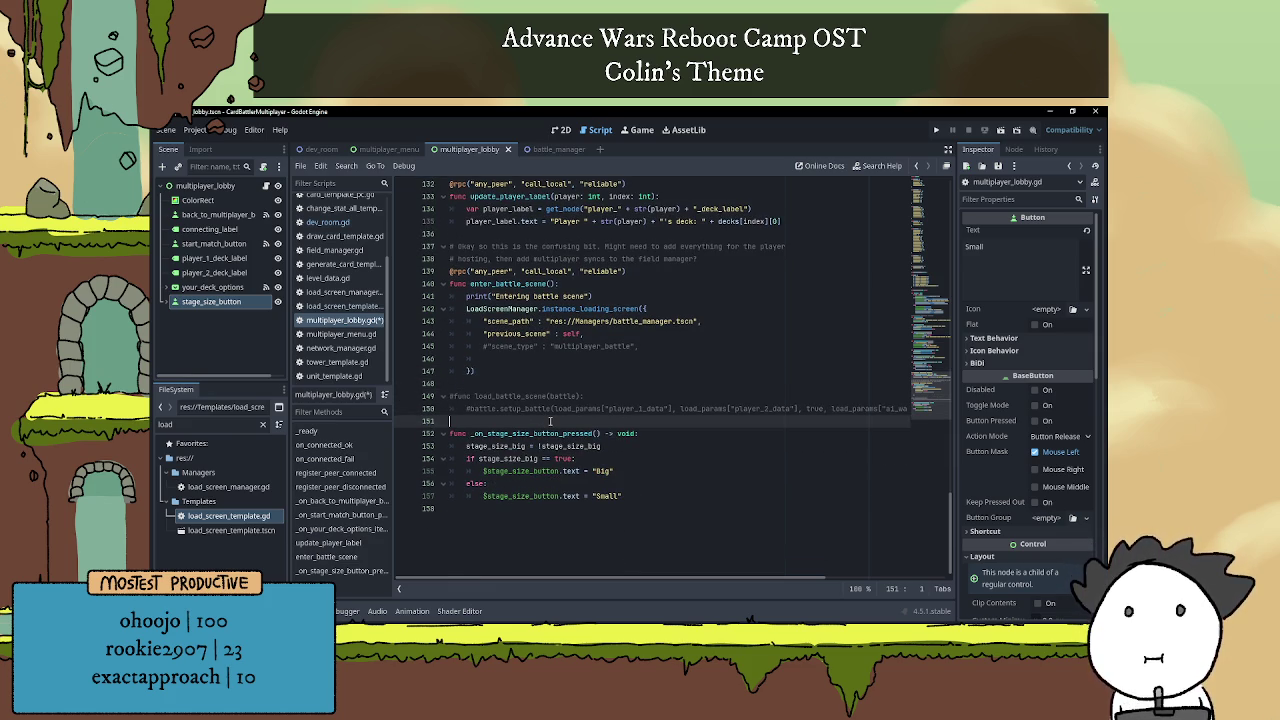
left_click_drag(462, 420, 428, 402)
key("BackSpace")
key("BackSpace")
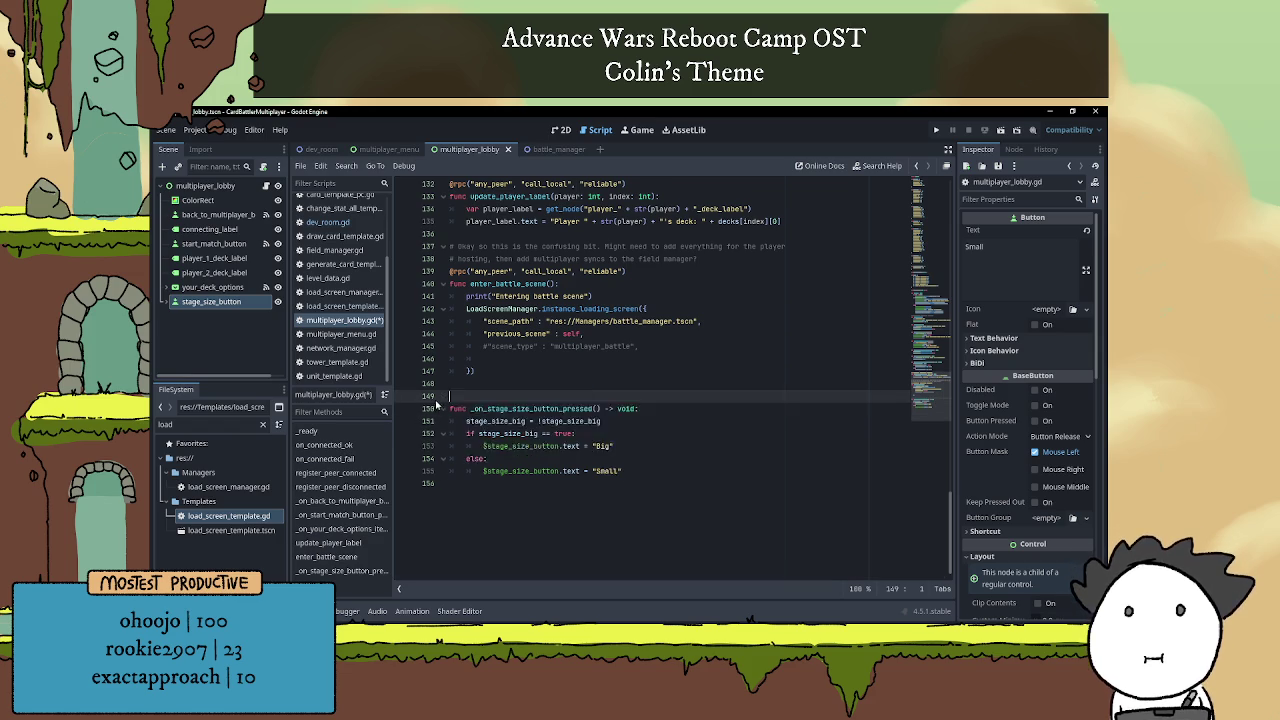
left_click(532, 490)
left_click(517, 398)
left_click(612, 483)
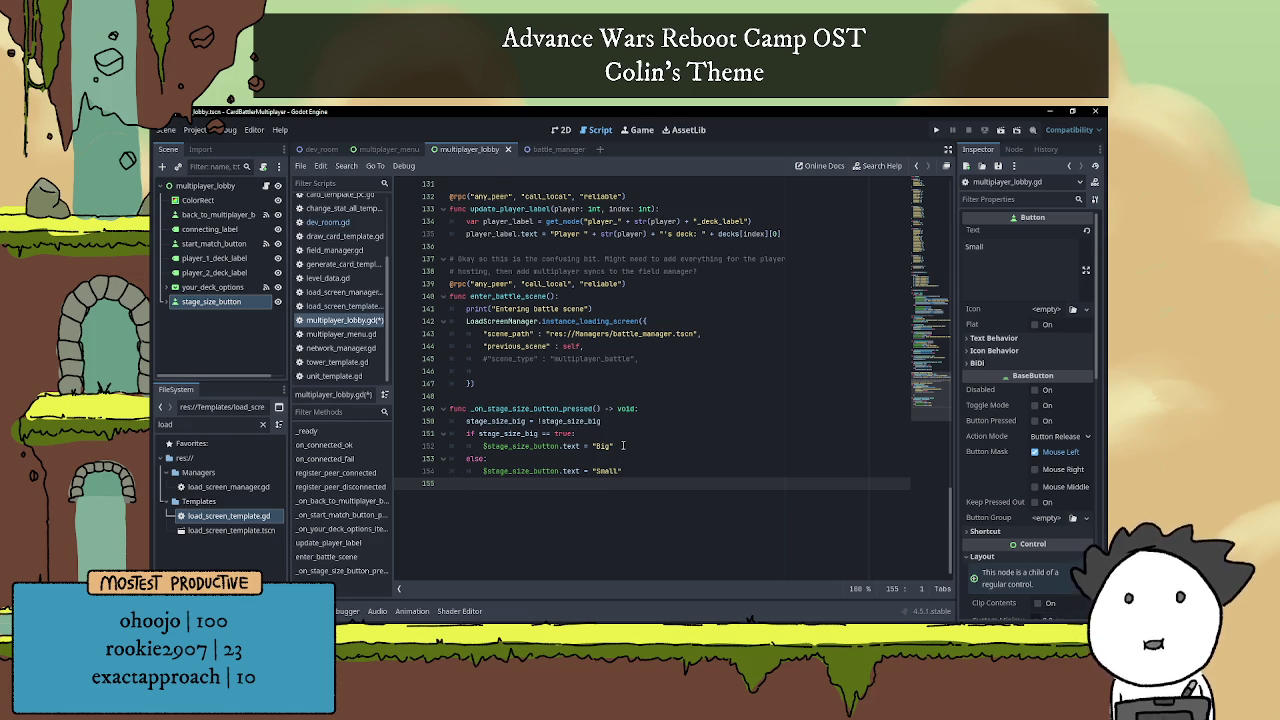
Remove the stray blank line after the 'Entering battle scene' print.
scroll(623, 445, "up", 3)
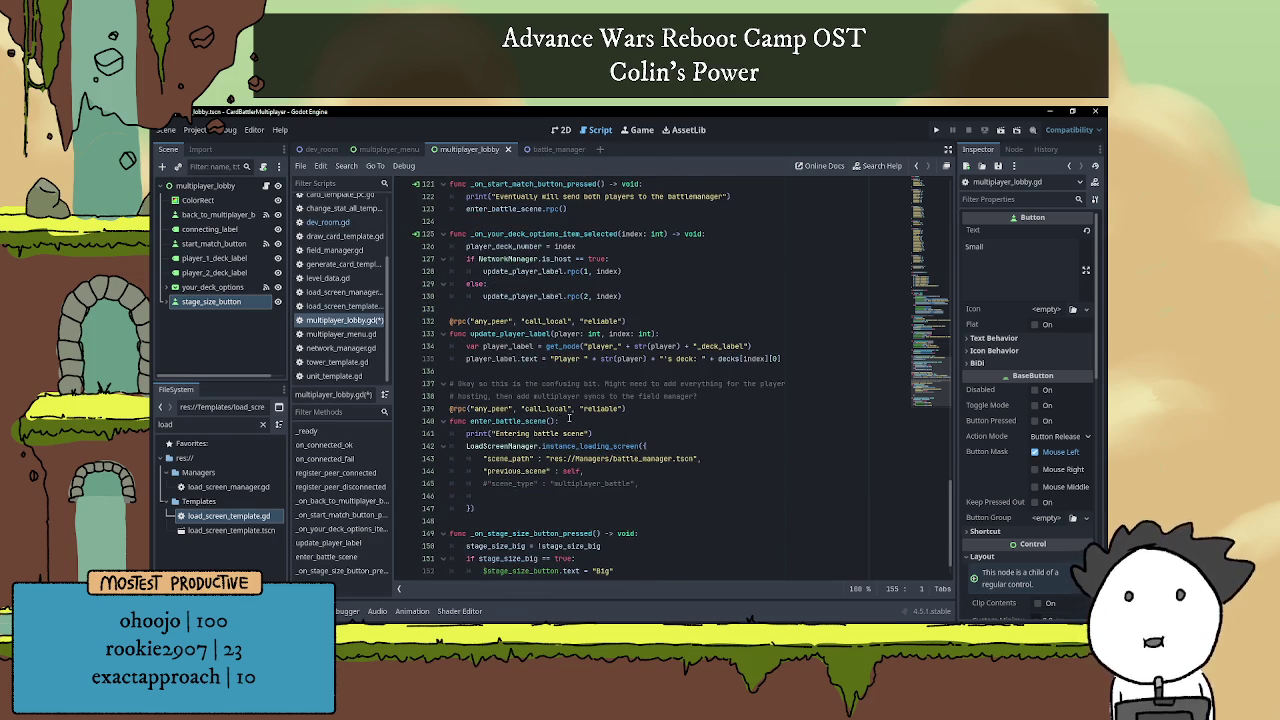
left_click(608, 433)
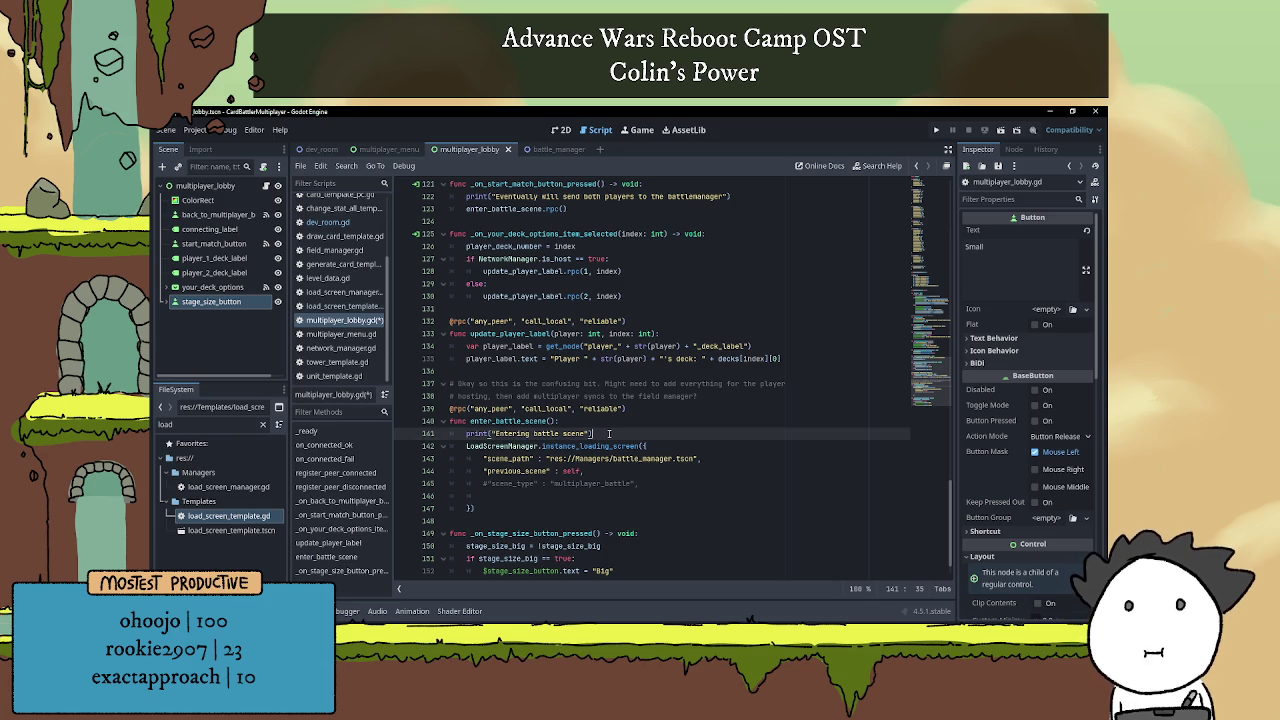
key("Return")
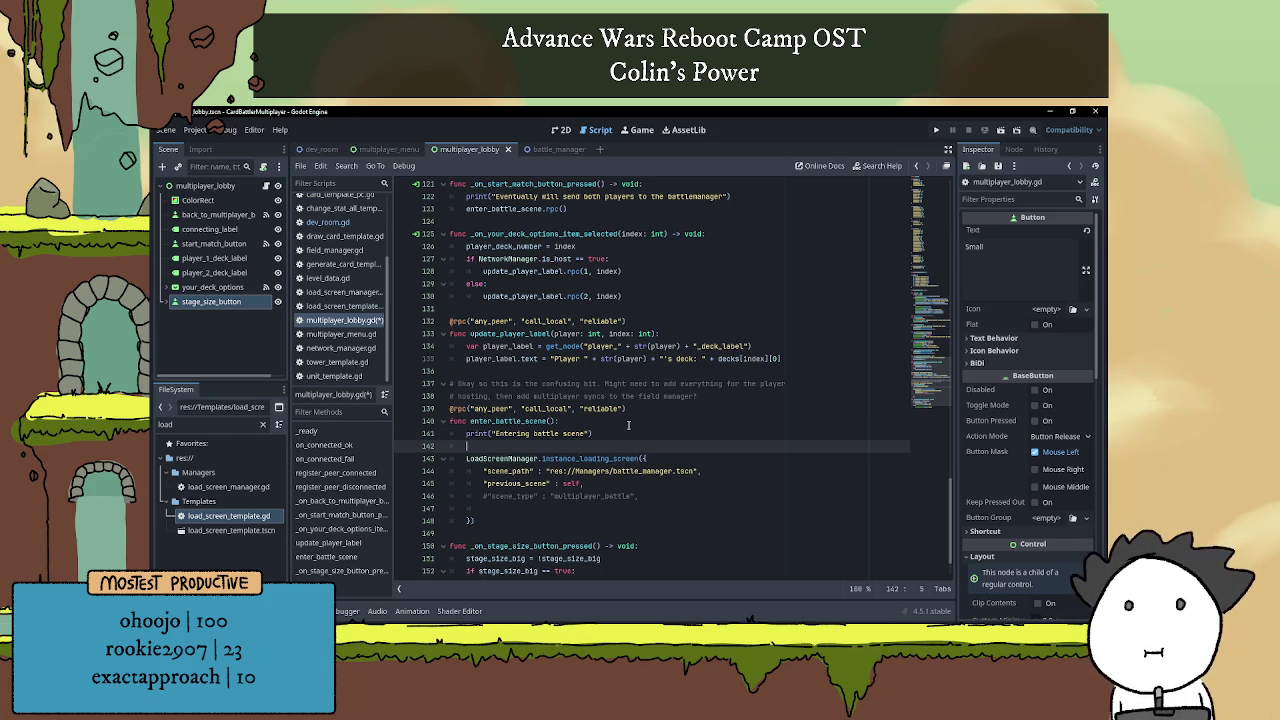
type("var")
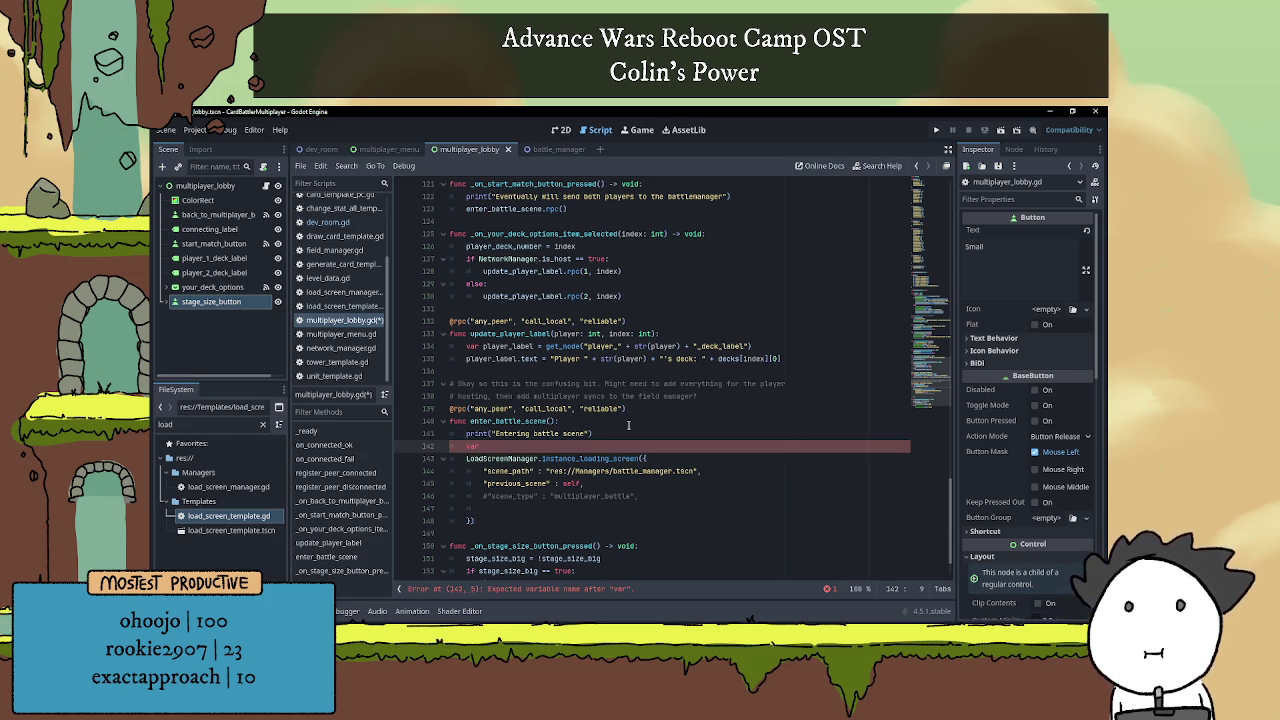
key("BackSpace")
key("BackSpace")
key("BackSpace")
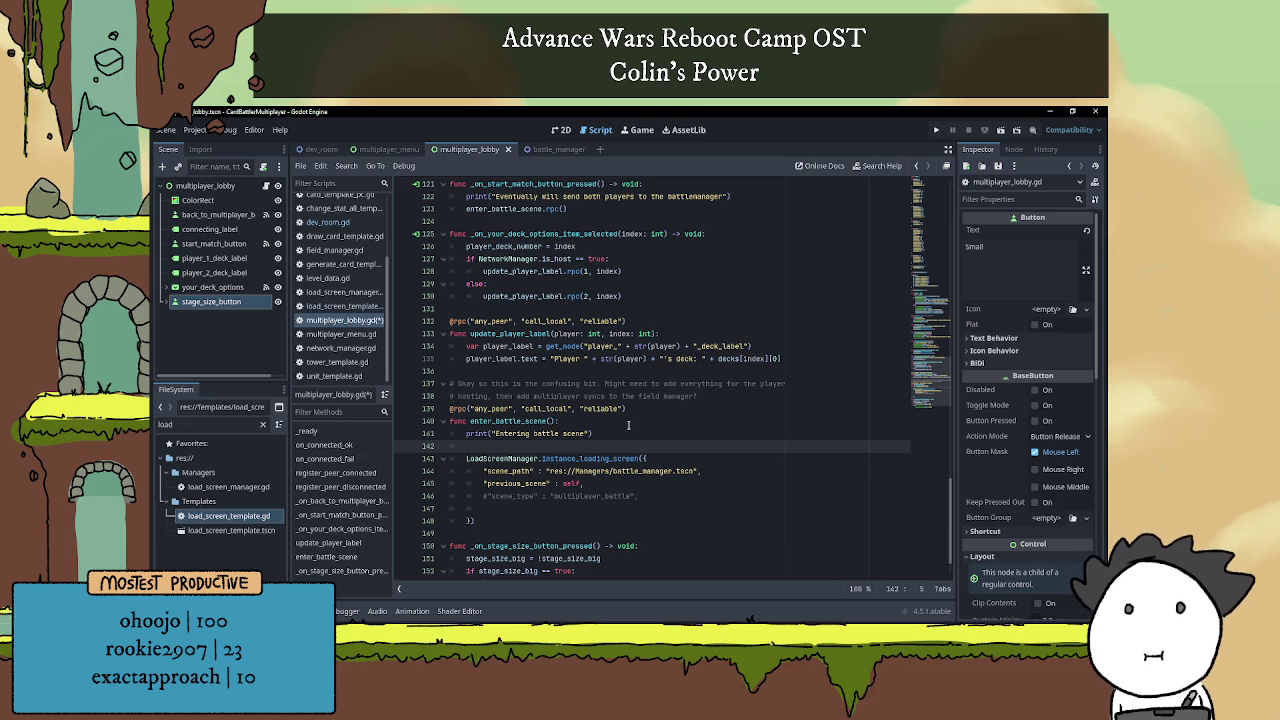
key("BackSpace")
key("BackSpace")
Copy dev_room.gd's stage_size_big block choosing the 3840 or 1920 background map_data.
left_click(389, 149)
left_click(318, 149)
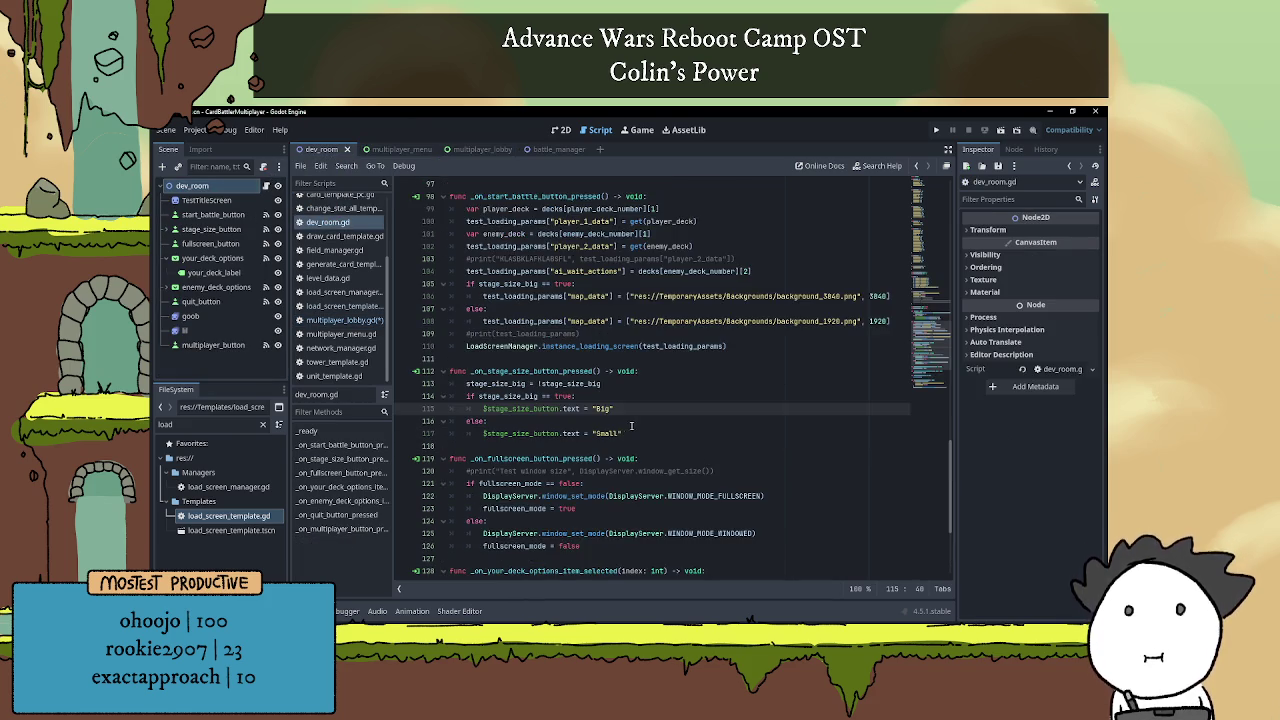
scroll(624, 421, "up", 5)
left_click(582, 457)
scroll(553, 436, "down", 1)
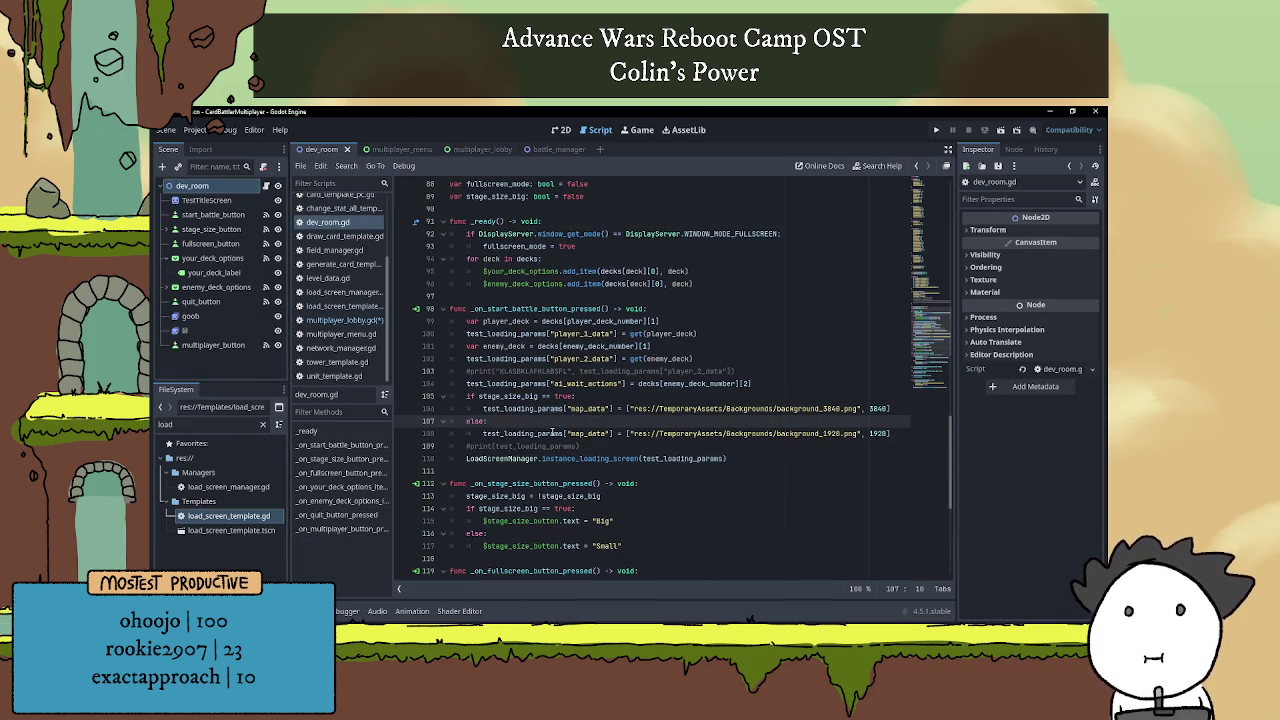
left_click(579, 458)
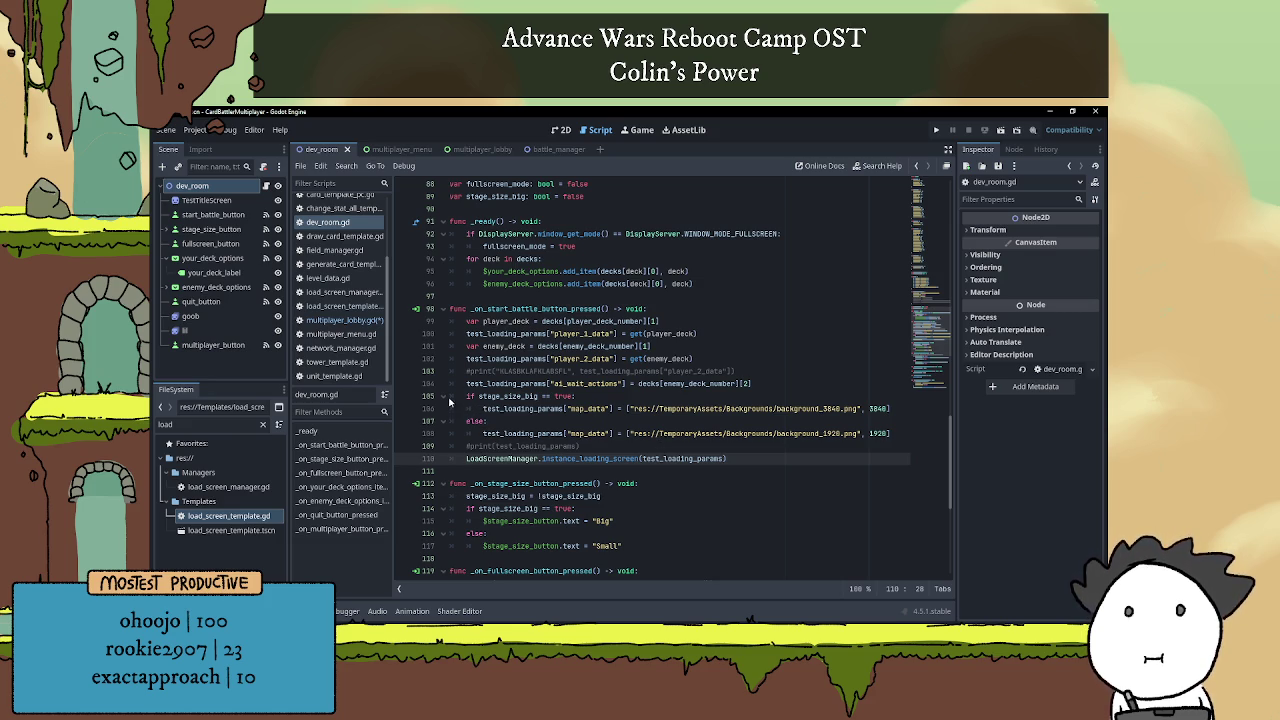
left_click_drag(452, 396, 552, 422)
left_click_drag(775, 432, 893, 433)
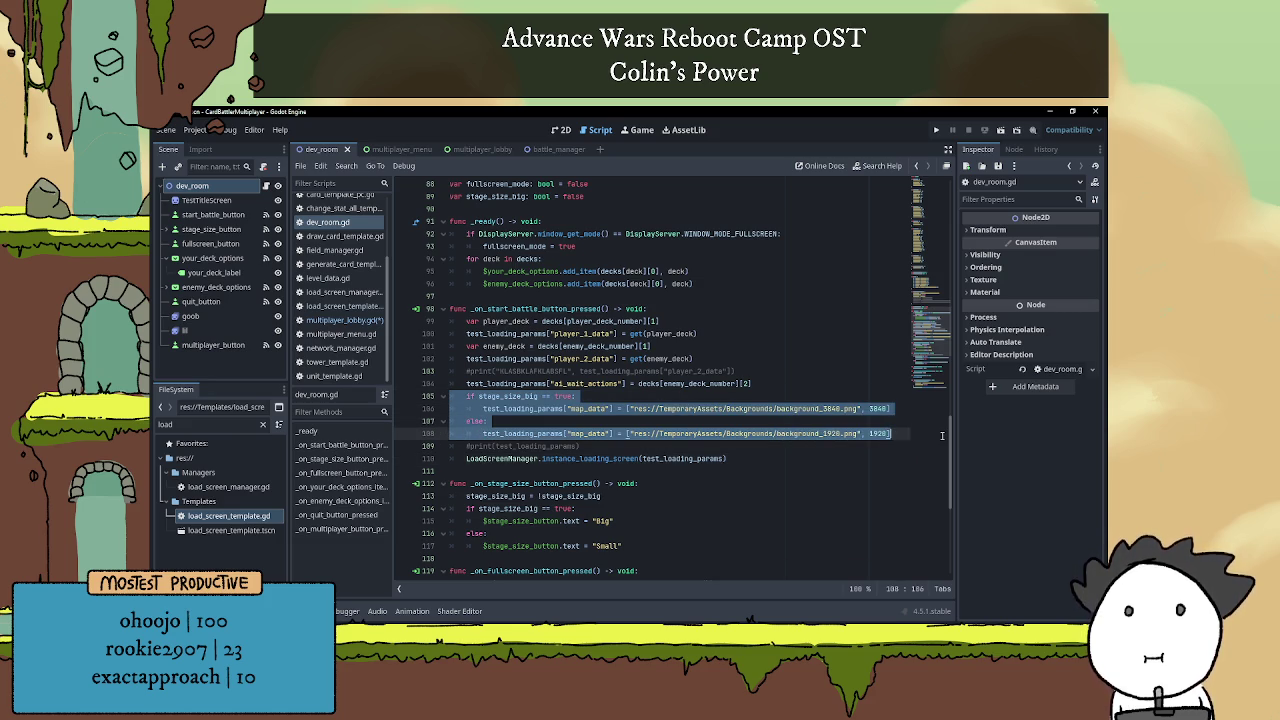
left_click(893, 433)
Paste it into _on_start_match_button_pressed after the start-match print, before enter_battle_scene.rpc().
left_click(468, 149)
left_click(617, 483)
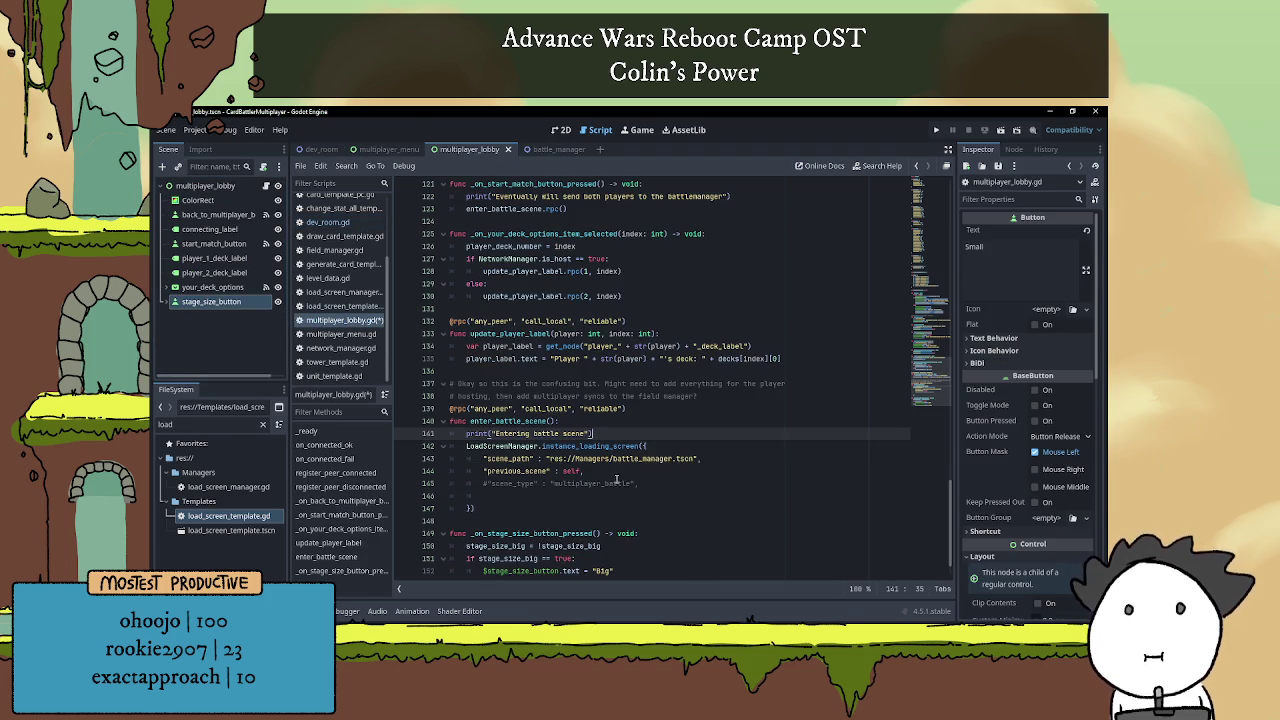
scroll(527, 453, "down", 1)
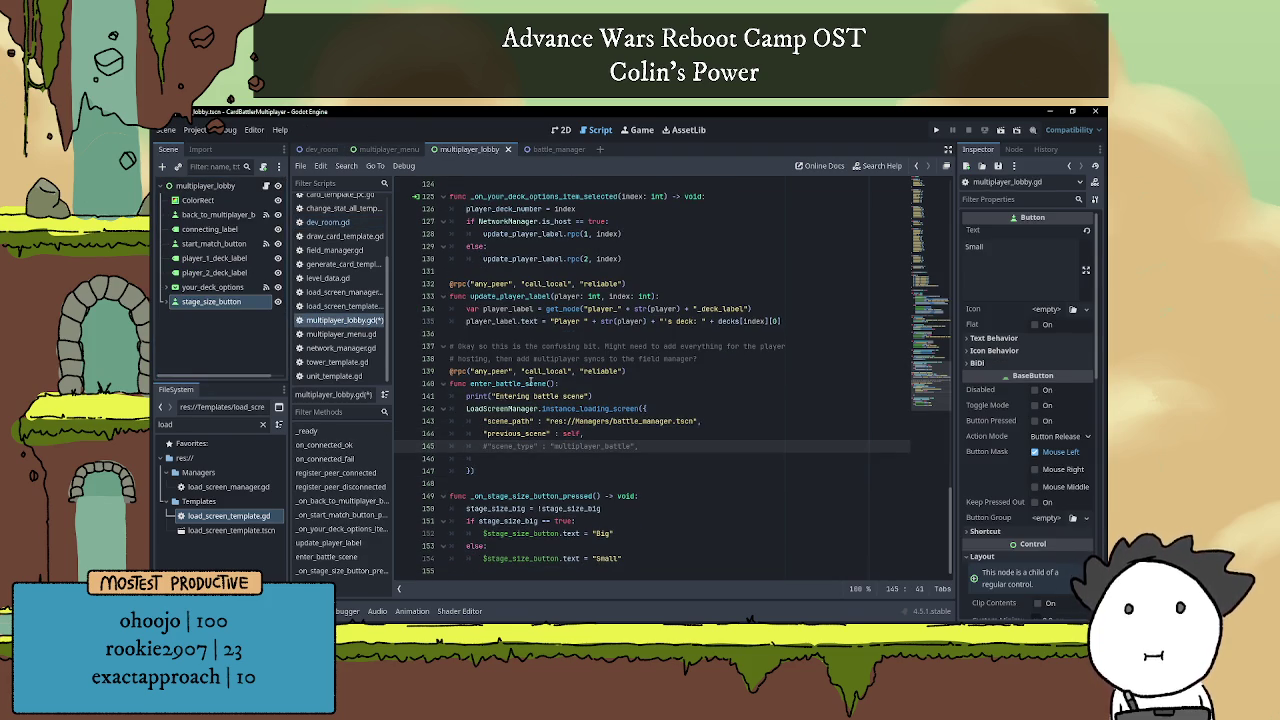
left_click(620, 377)
left_click(620, 380)
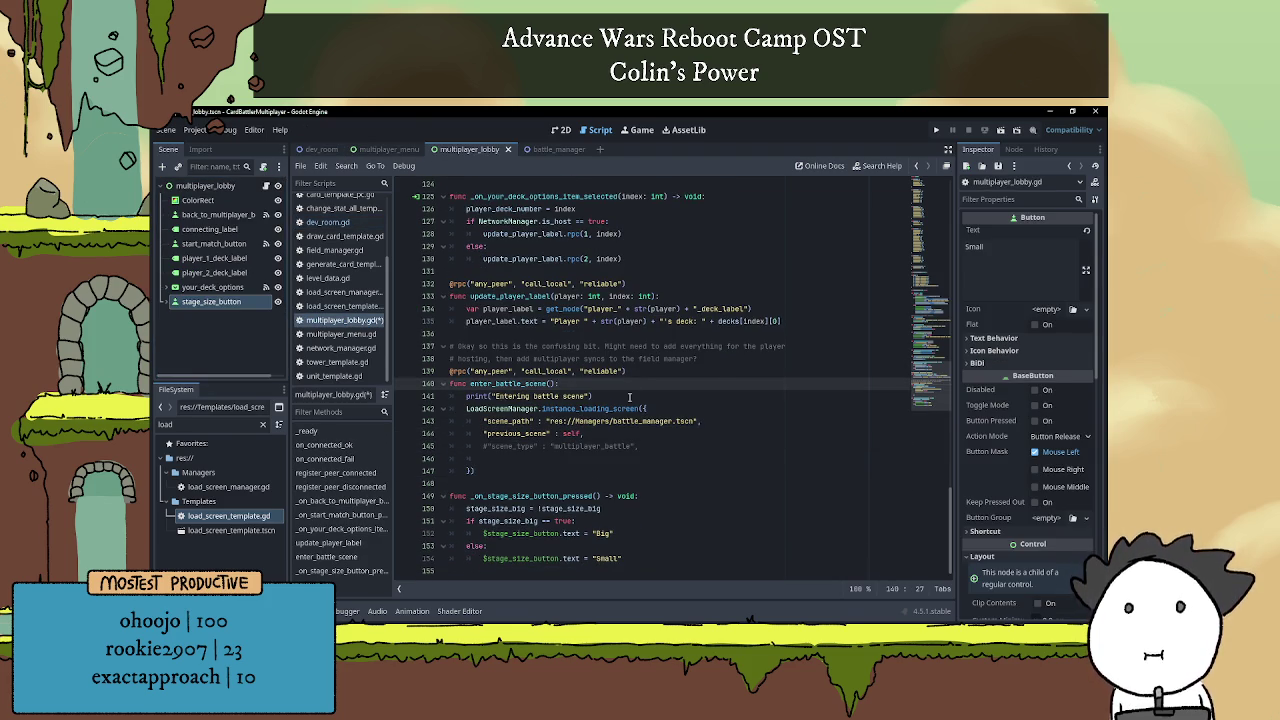
scroll(544, 408, "up", 2)
double_click(499, 459)
scroll(524, 422, "up", 4)
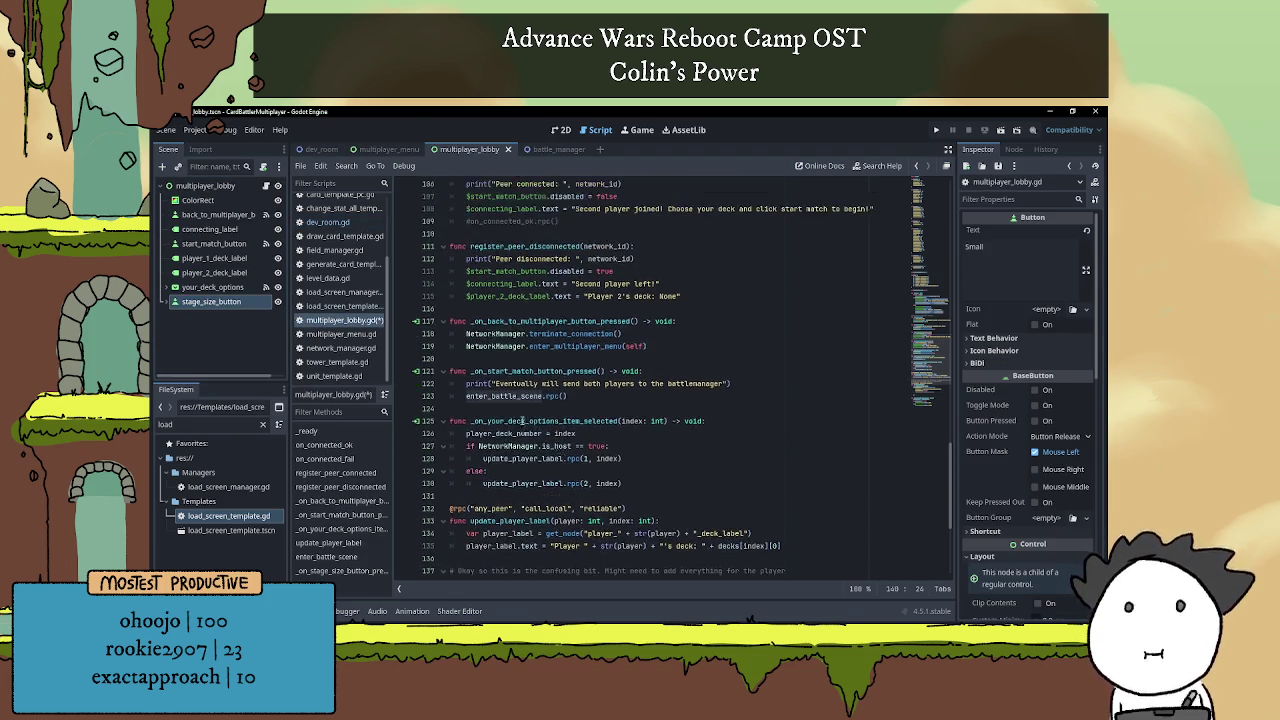
left_click(736, 383)
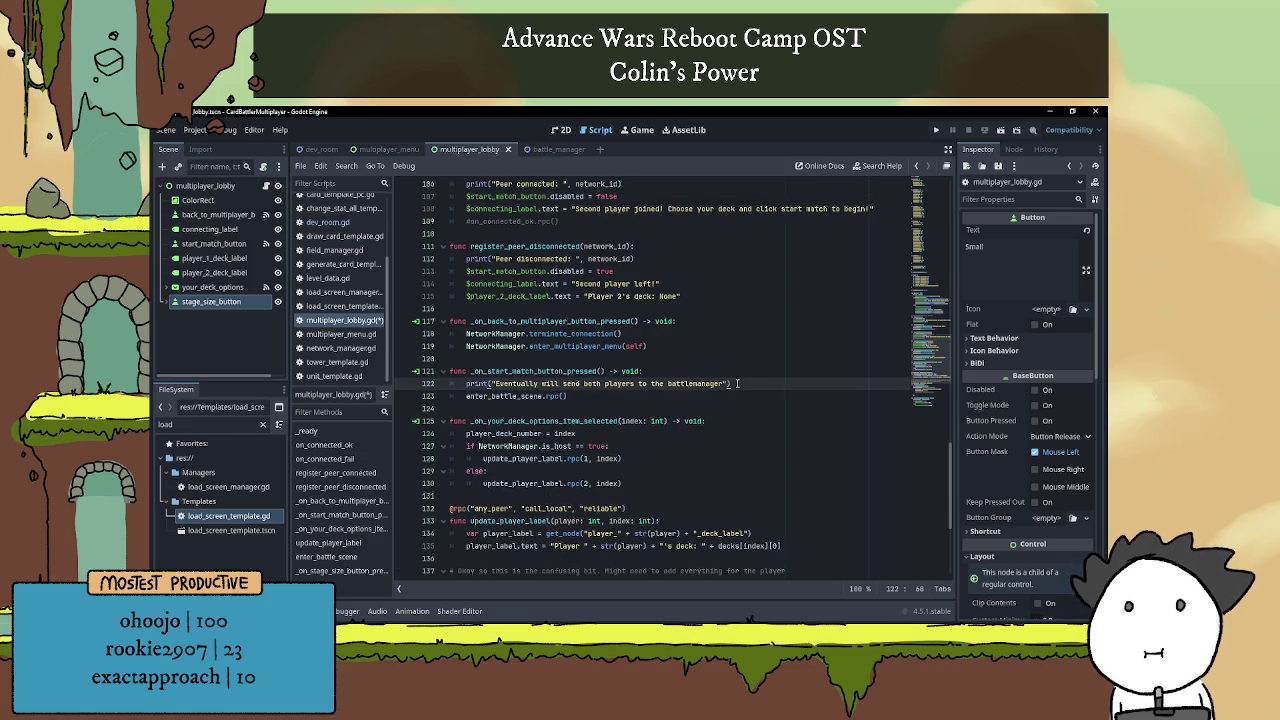
key("Return")
type("if stage_size_big == true: \t\ttest_loading_params[\"map_data\"] = [\"res://TemporaryAssets/Backgrounds/background_3840.png\", 3840] \telse: \t\ttest_loading_params[\"map_data\"] = [\"res://TemporaryAssets/Backgrounds/background_1920.png\", 1920]")
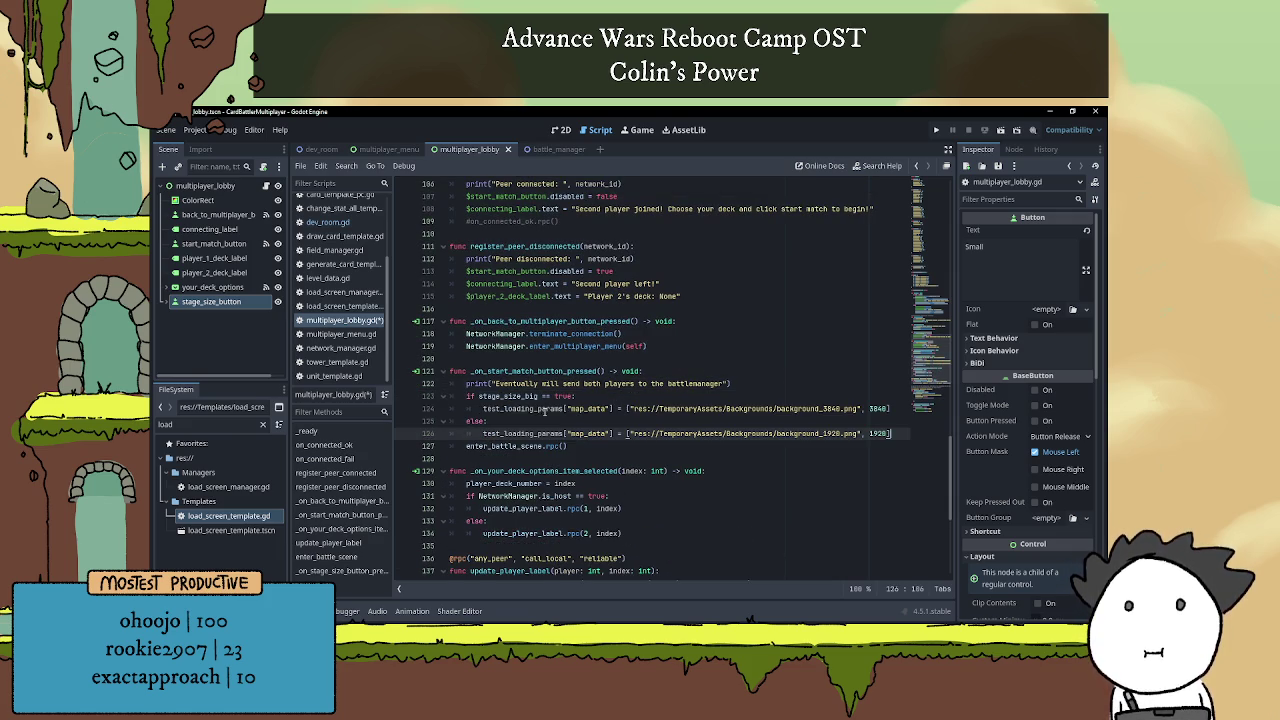
scroll(541, 391, "down", 2)
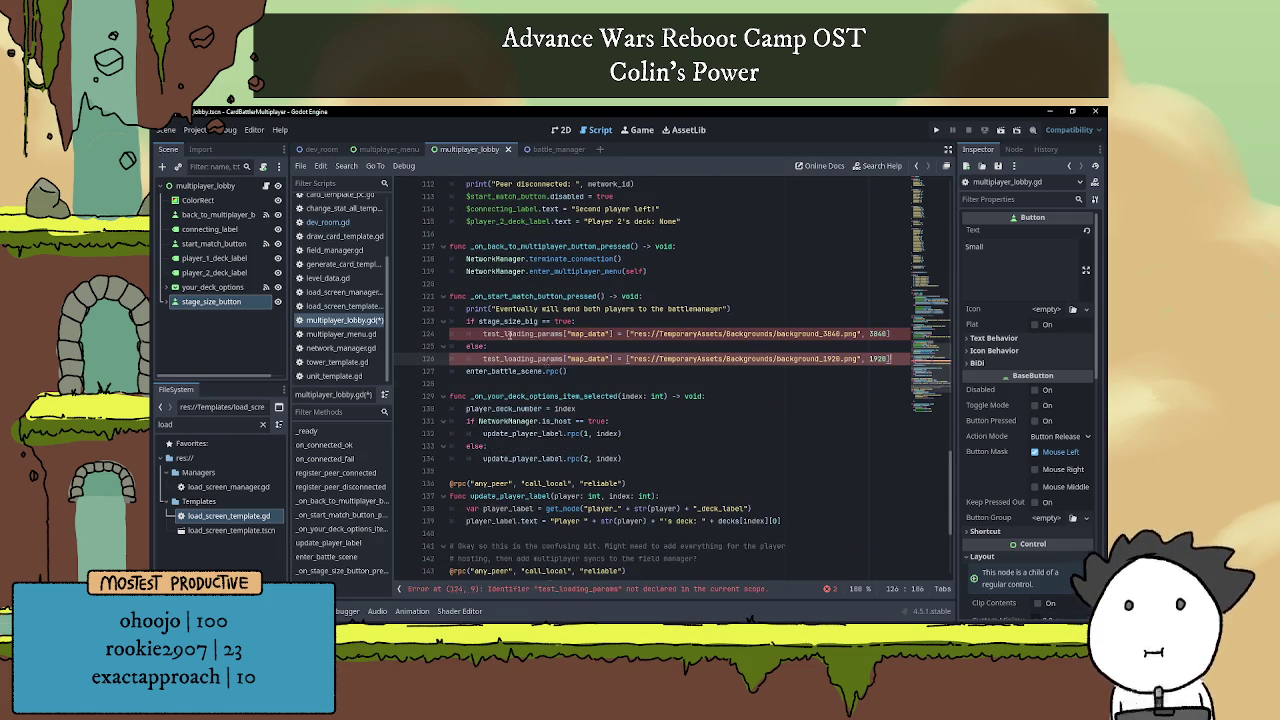
Rename test_loading_params to loading_params on line 124.
double_click(516, 334)
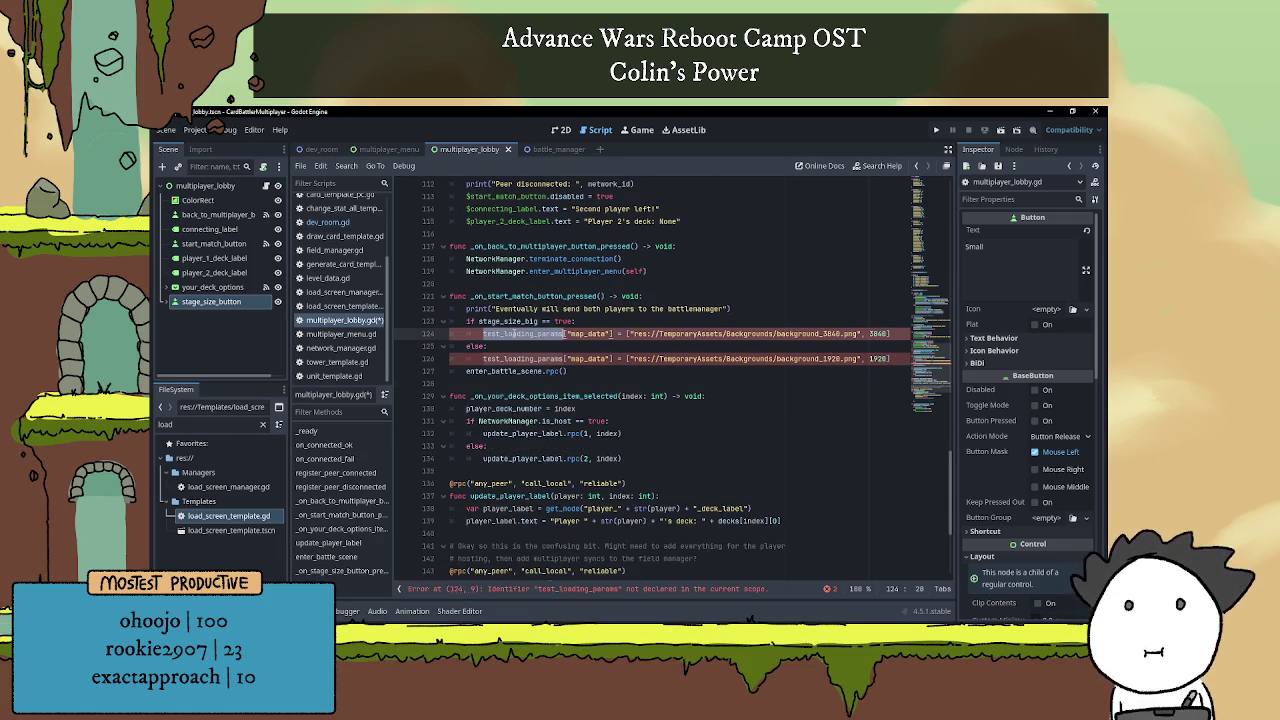
scroll(580, 395, "down", 4)
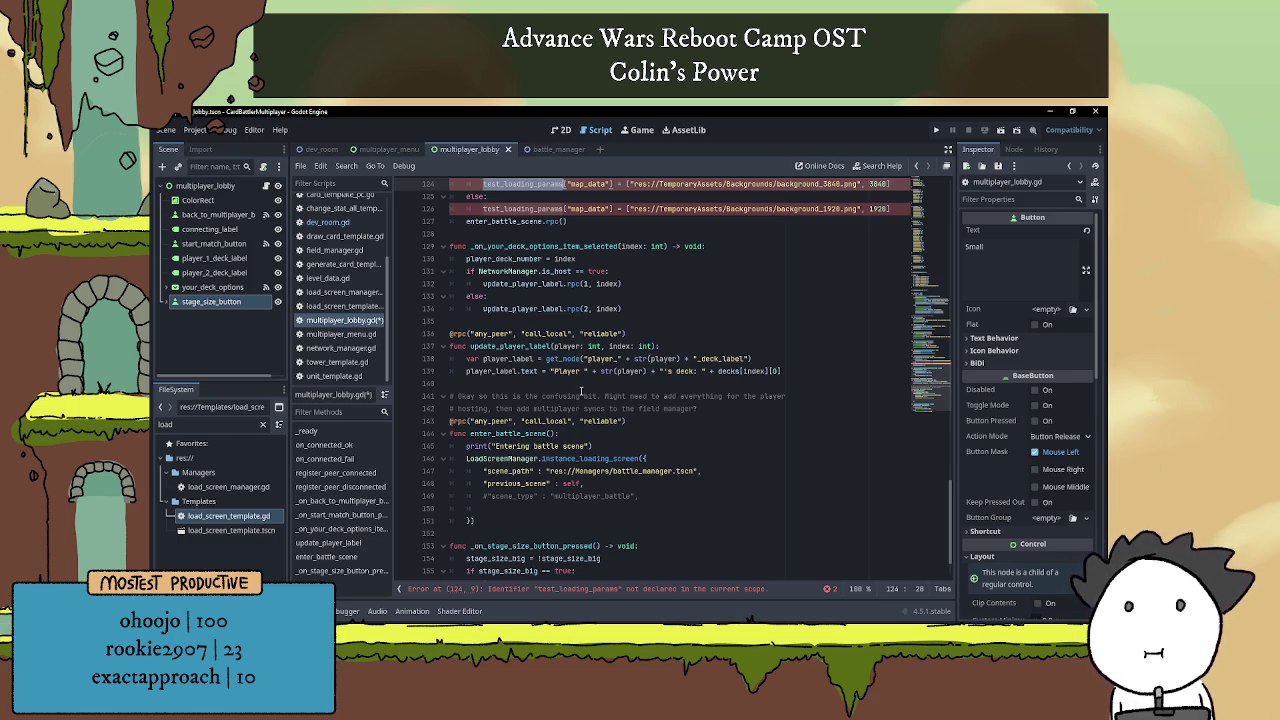
scroll(580, 390, "down", 1)
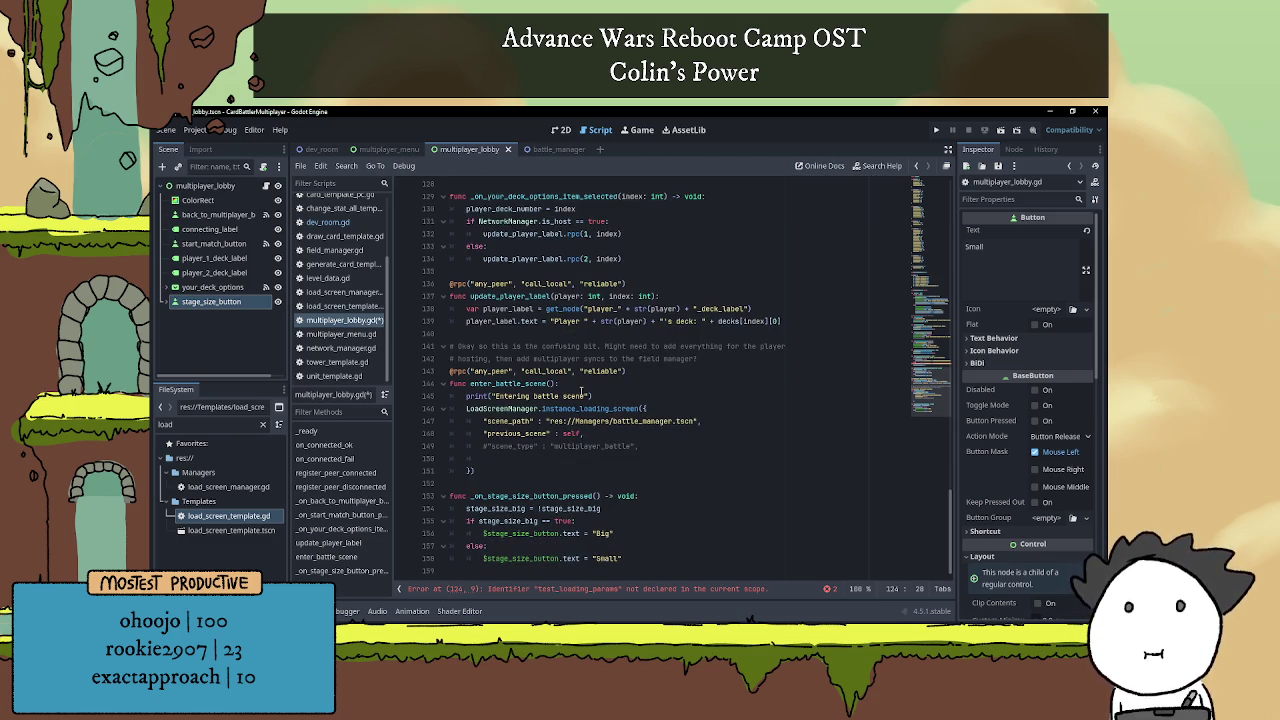
scroll(588, 381, "up", 2)
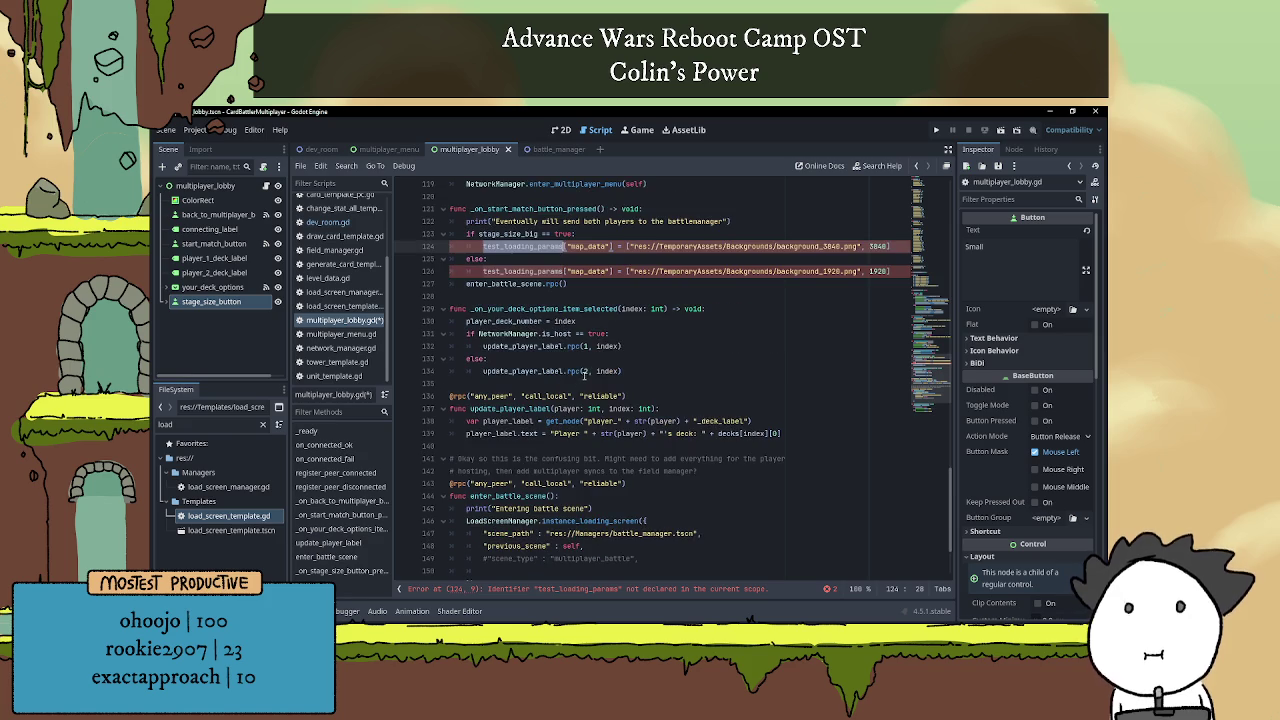
type("load")
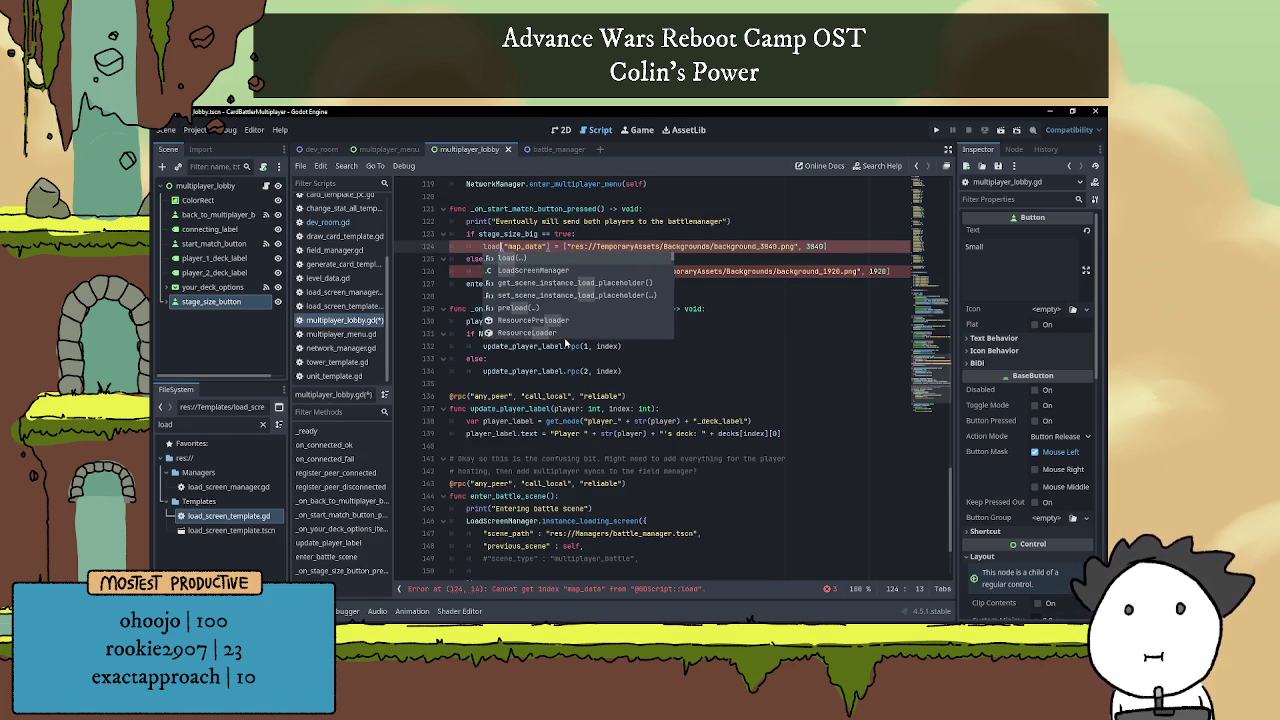
type("i")
type("ng+")
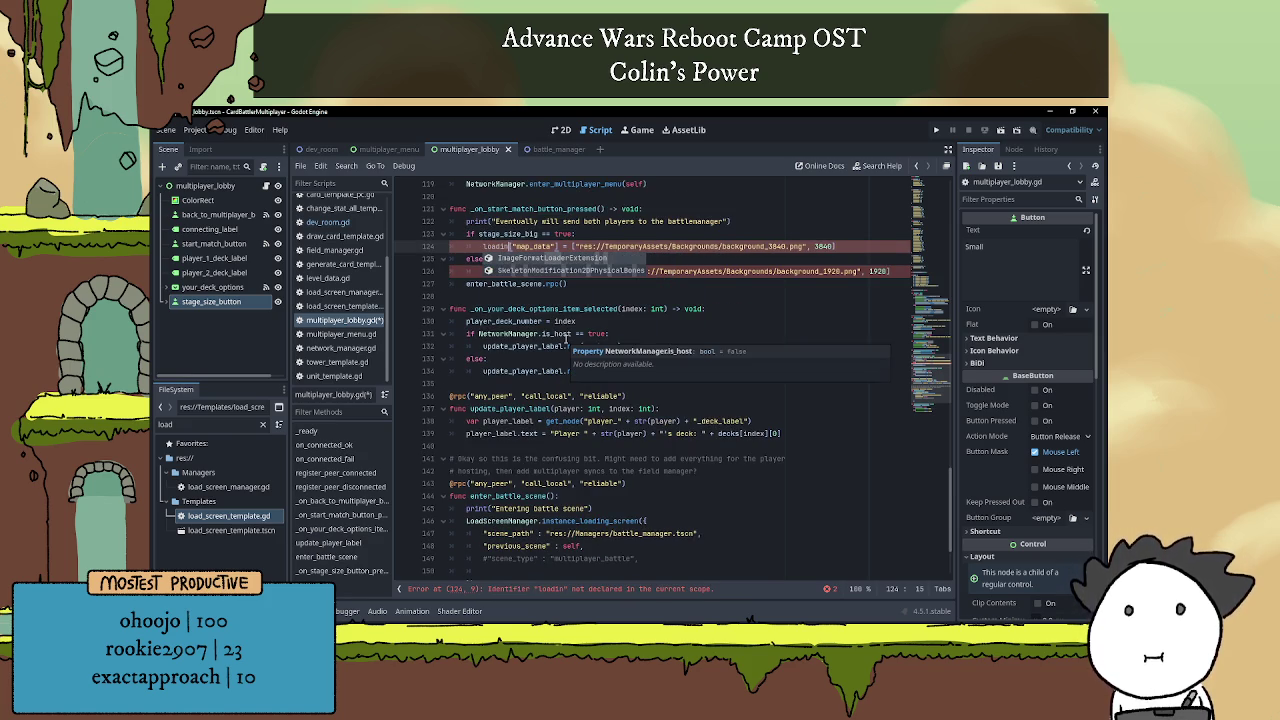
key("BackSpace")
type("_params")
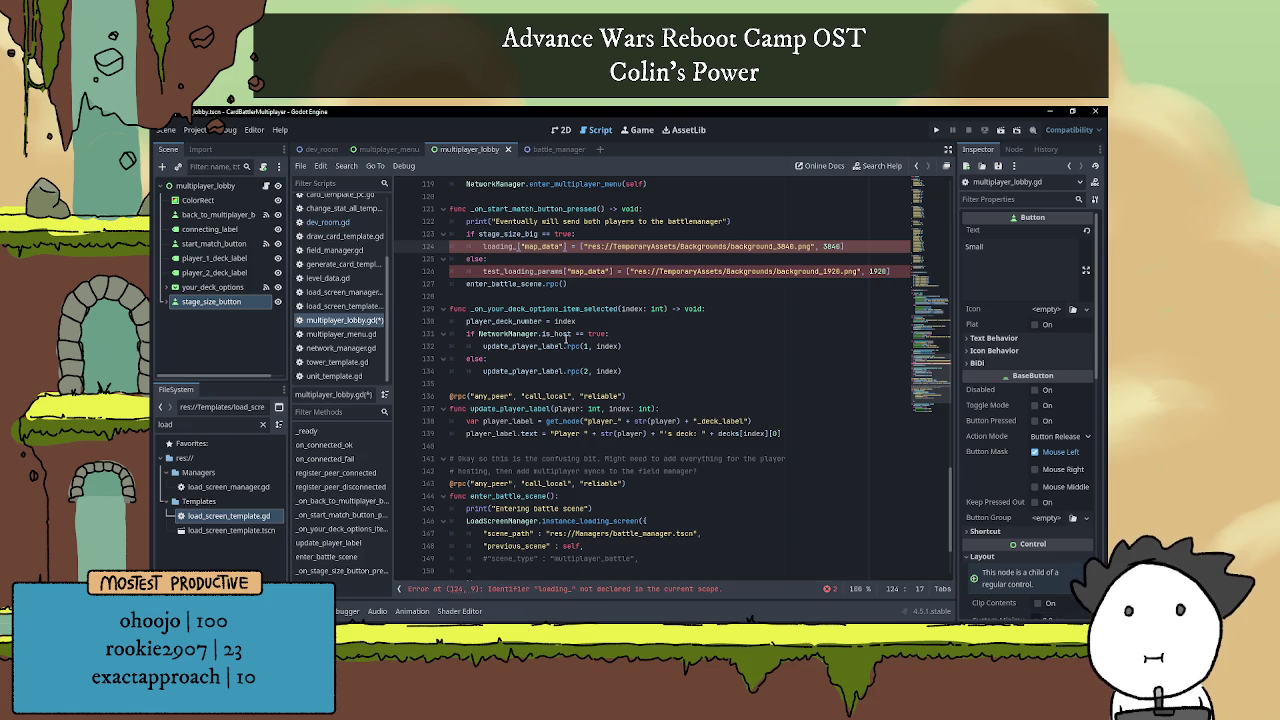
Remove the test_ prefix on line 126 and select the loading-screen call's dictionary argument.
left_click(507, 271)
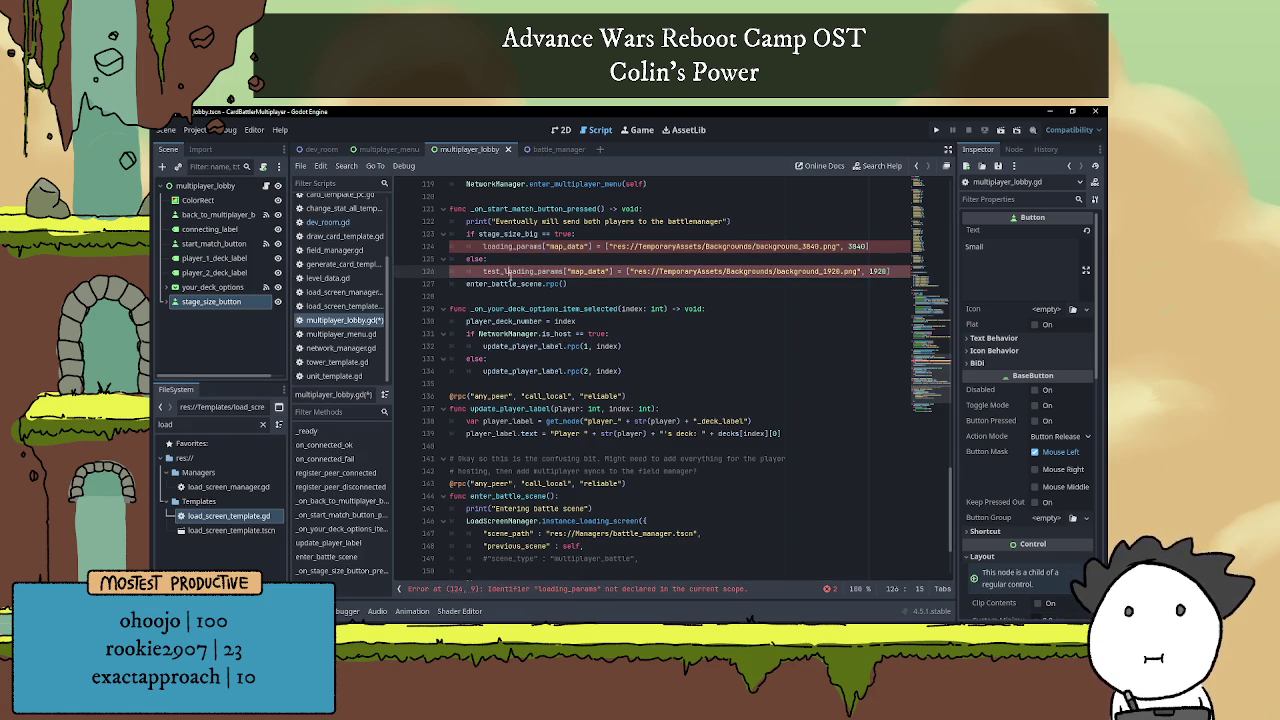
left_click_drag(507, 271, 481, 271)
key("BackSpace")
key("Down")
key("Down")
scroll(645, 320, "up", 1)
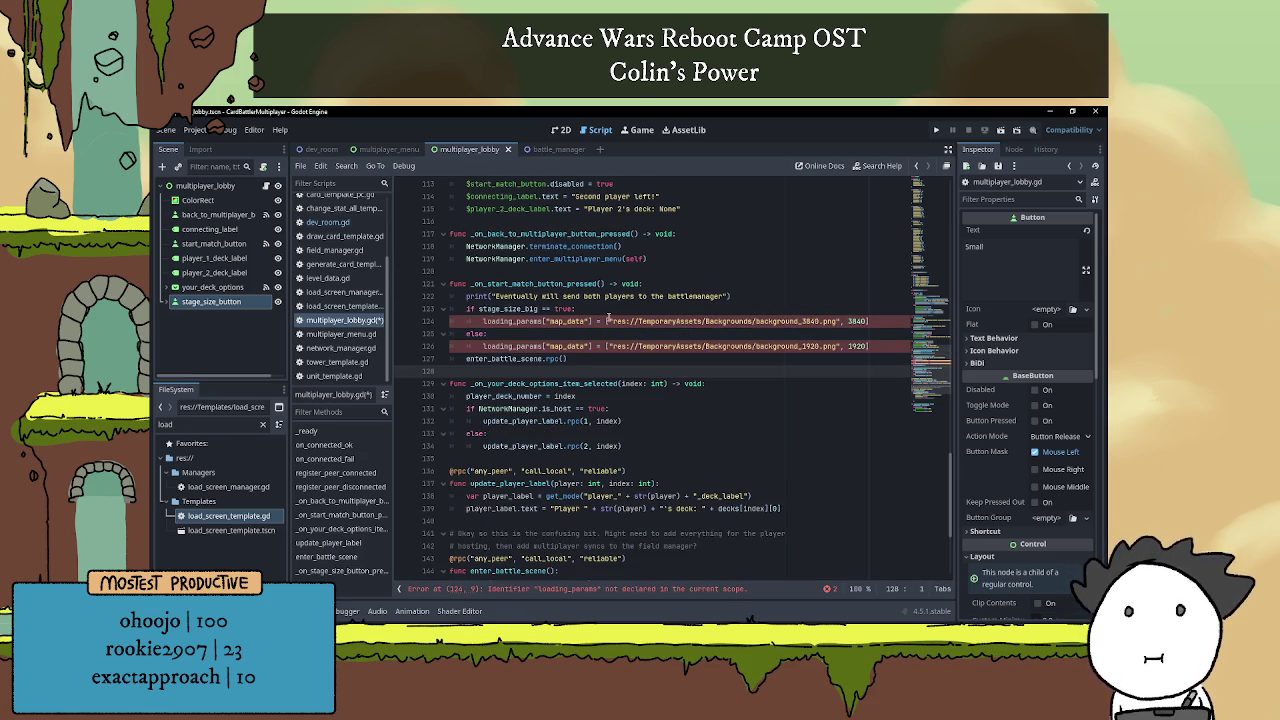
scroll(620, 380, "down", 4)
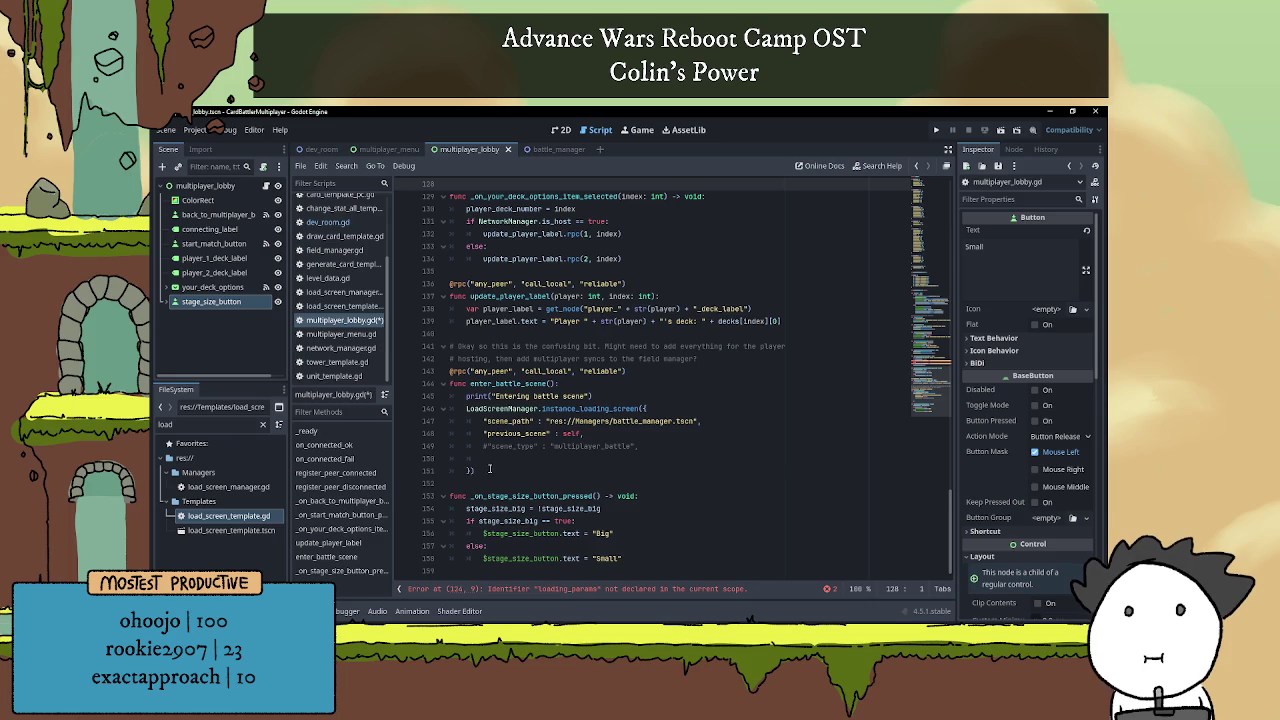
mouse_move(474, 470)
left_mouse_down()
mouse_move(452, 412)
mouse_move(453, 430)
left_mouse_up()
Cut the dictionary argument out of instance_loading_screen() and open a blank line near line 76.
key("BackSpace")
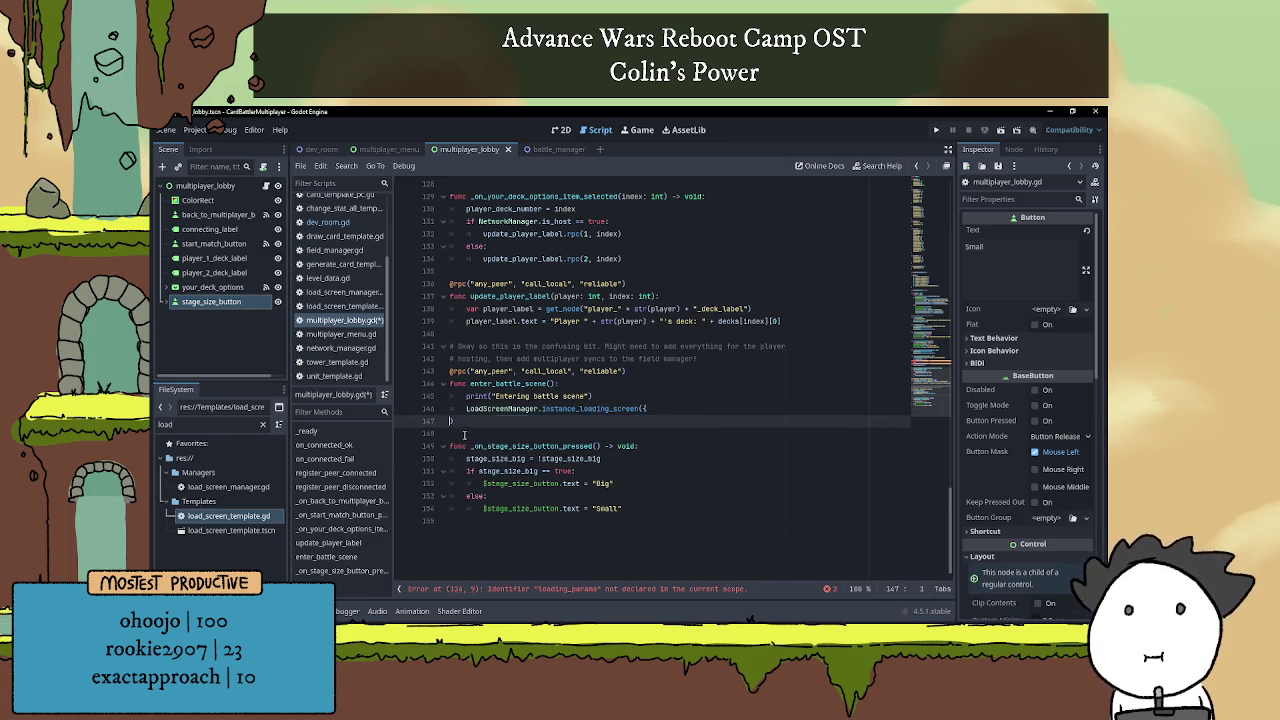
key("BackSpace")
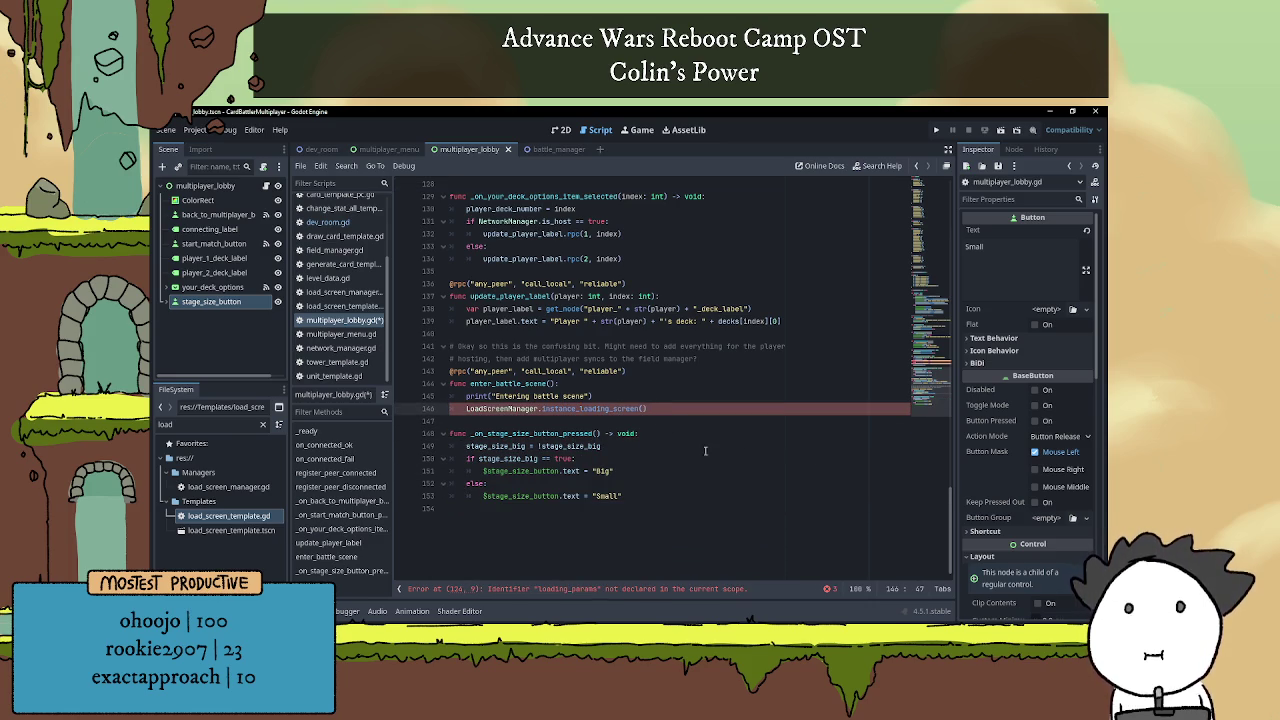
scroll(582, 414, "up", 20)
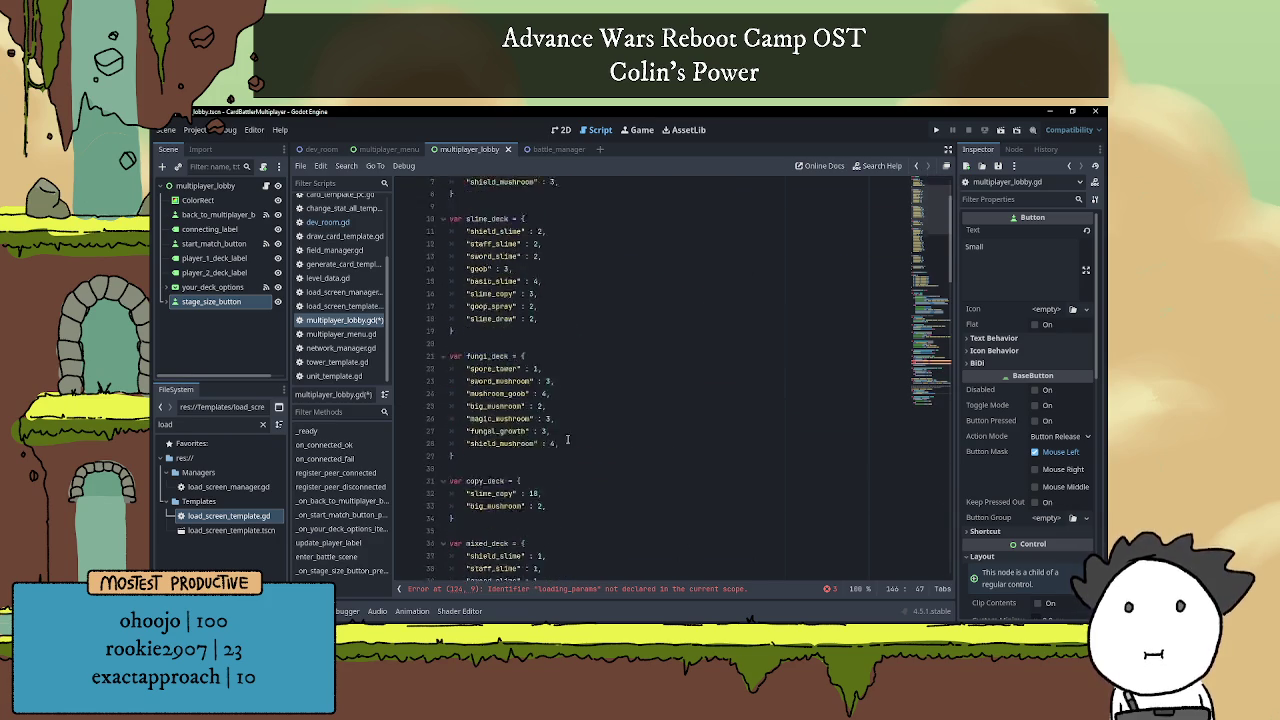
scroll(582, 414, "down", 15)
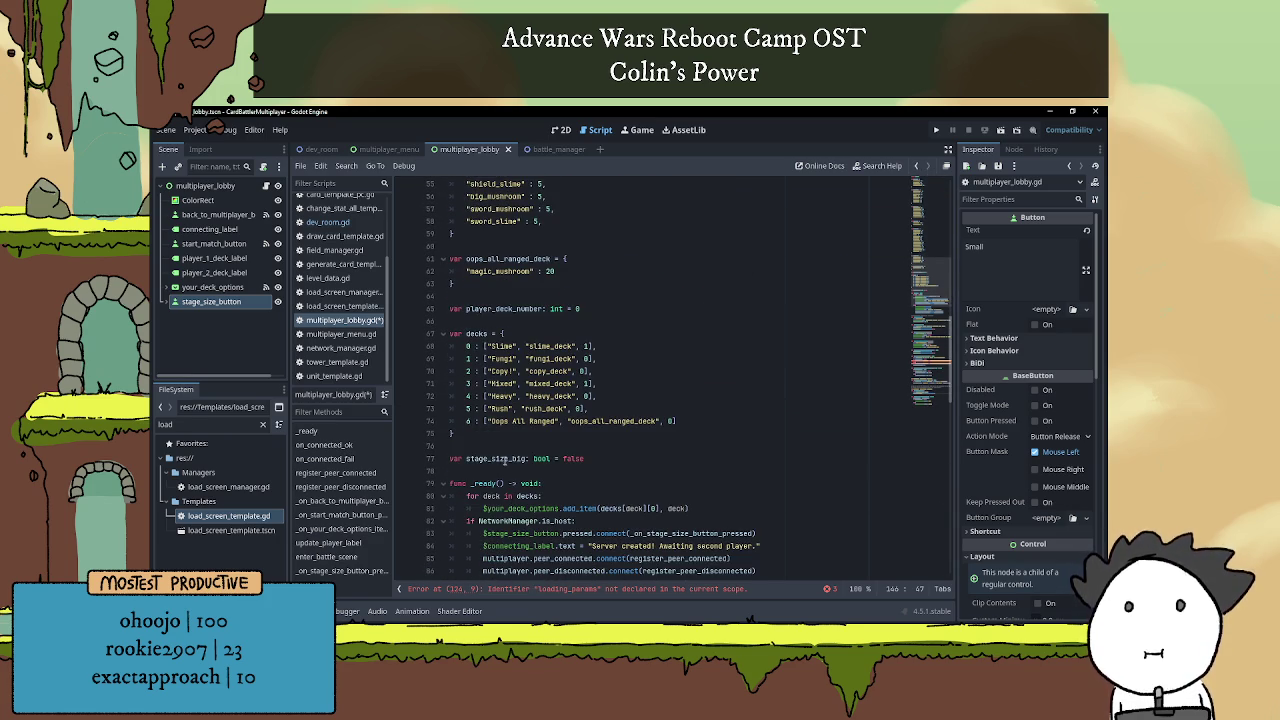
left_click(503, 447)
key("Return")
key("Return")
key("Up")
Declare var loading_params: Dictionary = { and paste the scene_path and previous_scene entries.
type("va")
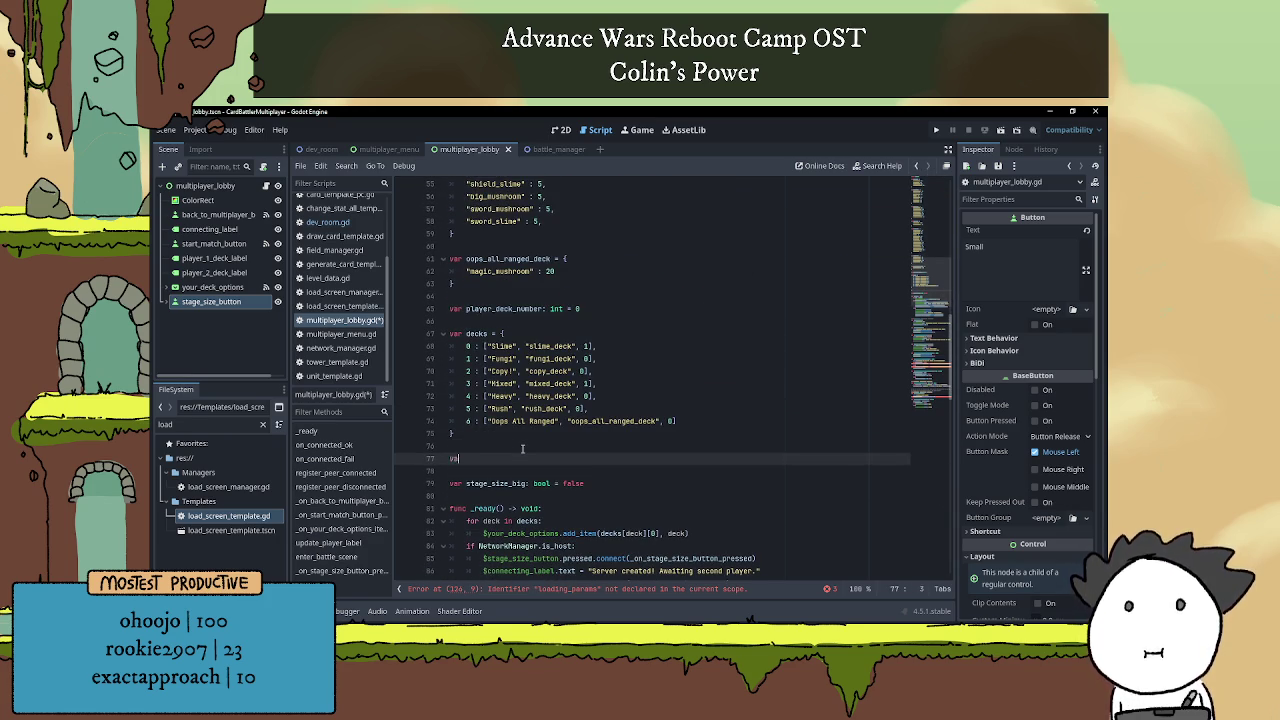
type("r loading_param")
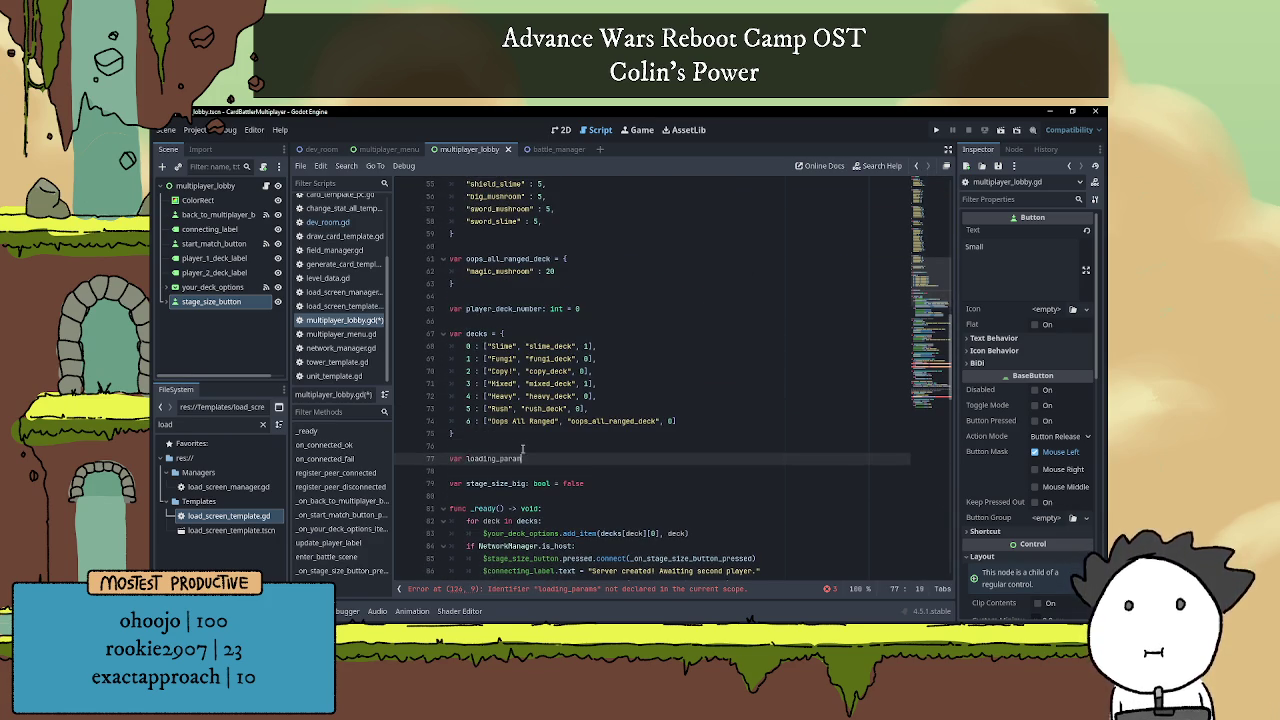
type("s: Dict")
key("Return")
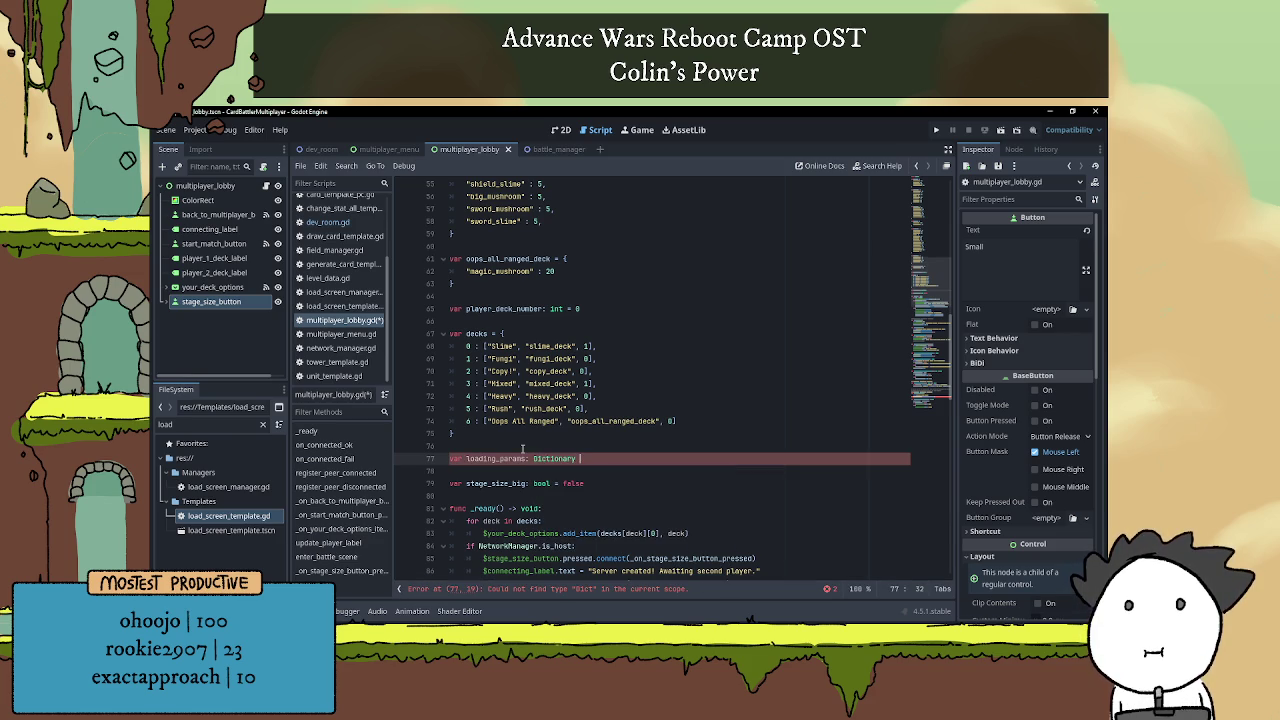
type("= {")
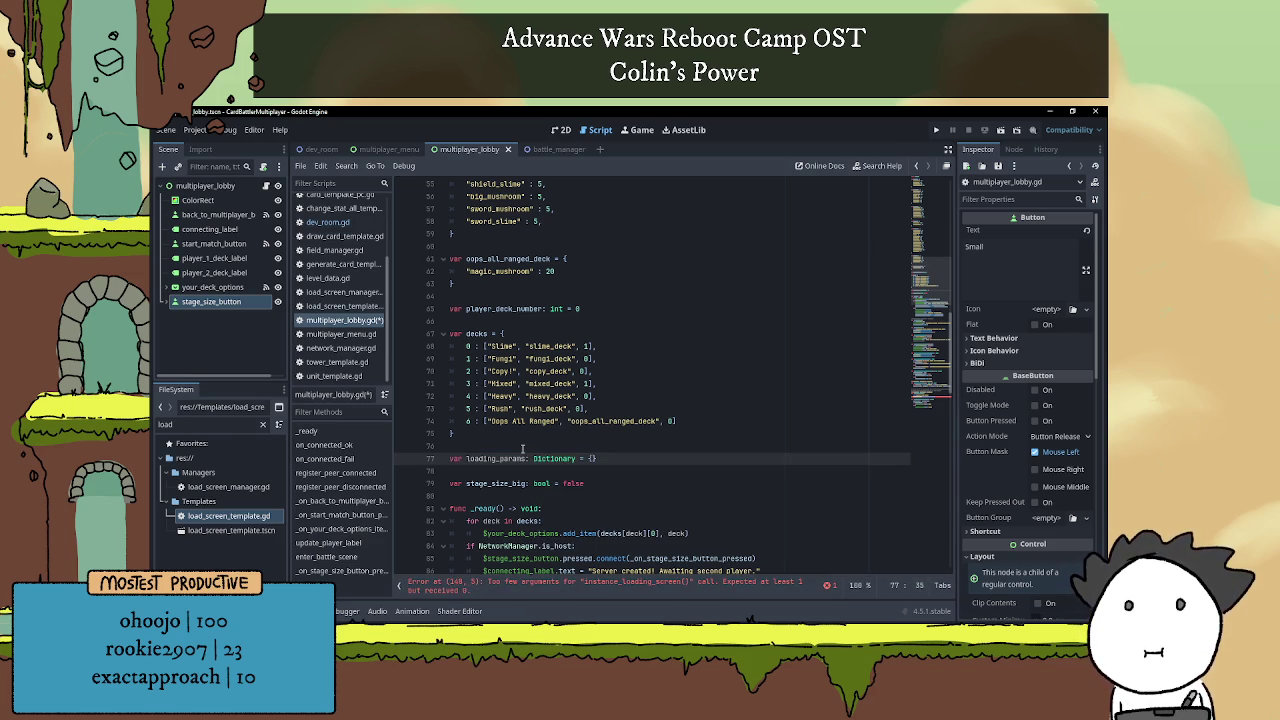
type("\"scene_path\" : \"res://Managers/battle_manager.tscn\", \t\t\"previous_scene\" : self, \t\t#\"scene_type\" : \"multiplayer_battle\", \t\t \t}")
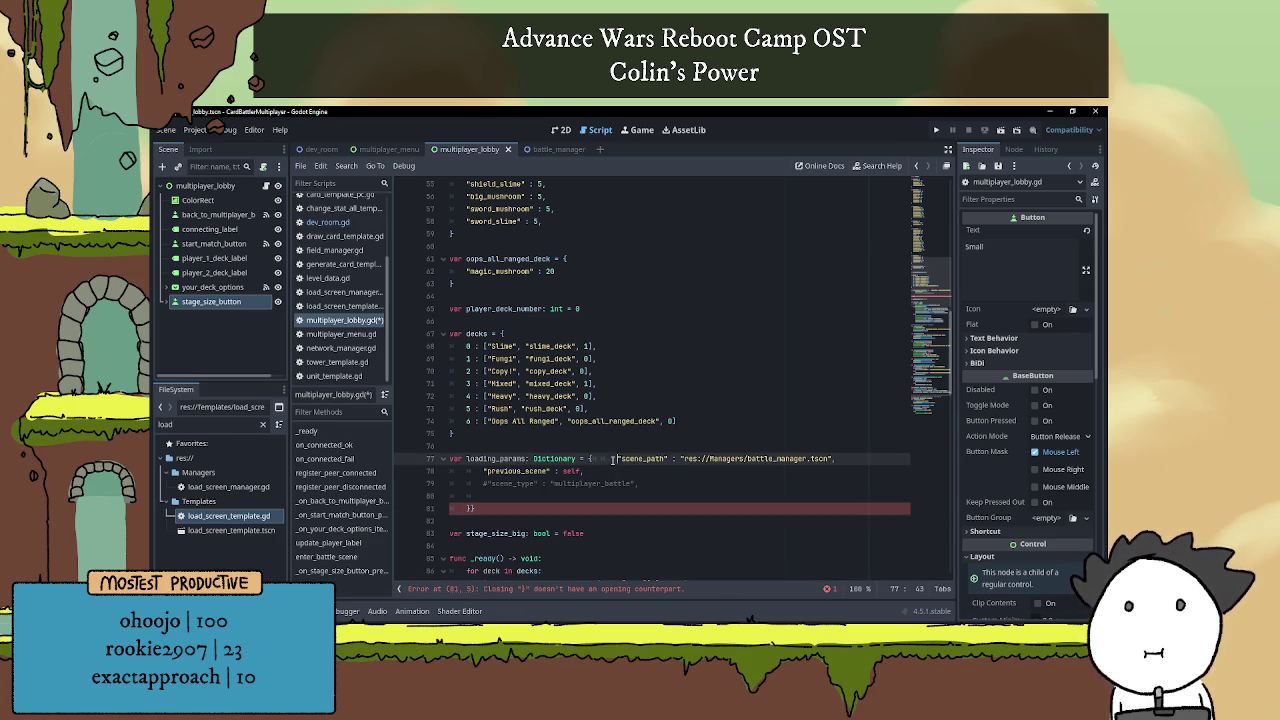
key("BackSpace")
key("BackSpace")
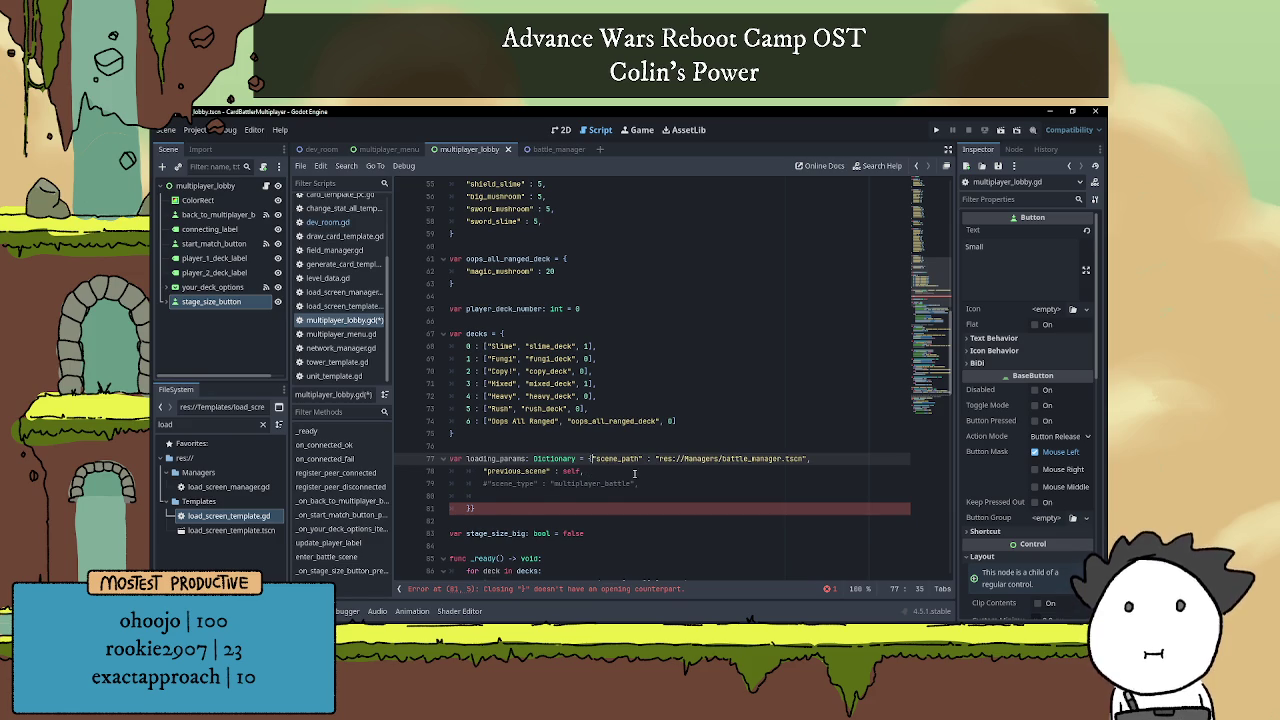
key("Return")
Fix the loading_params indentation, removing the extra closing brace and blank line.
left_click(476, 487)
key("BackSpace")
left_click(477, 497)
key("BackSpace")
left_click(477, 505)
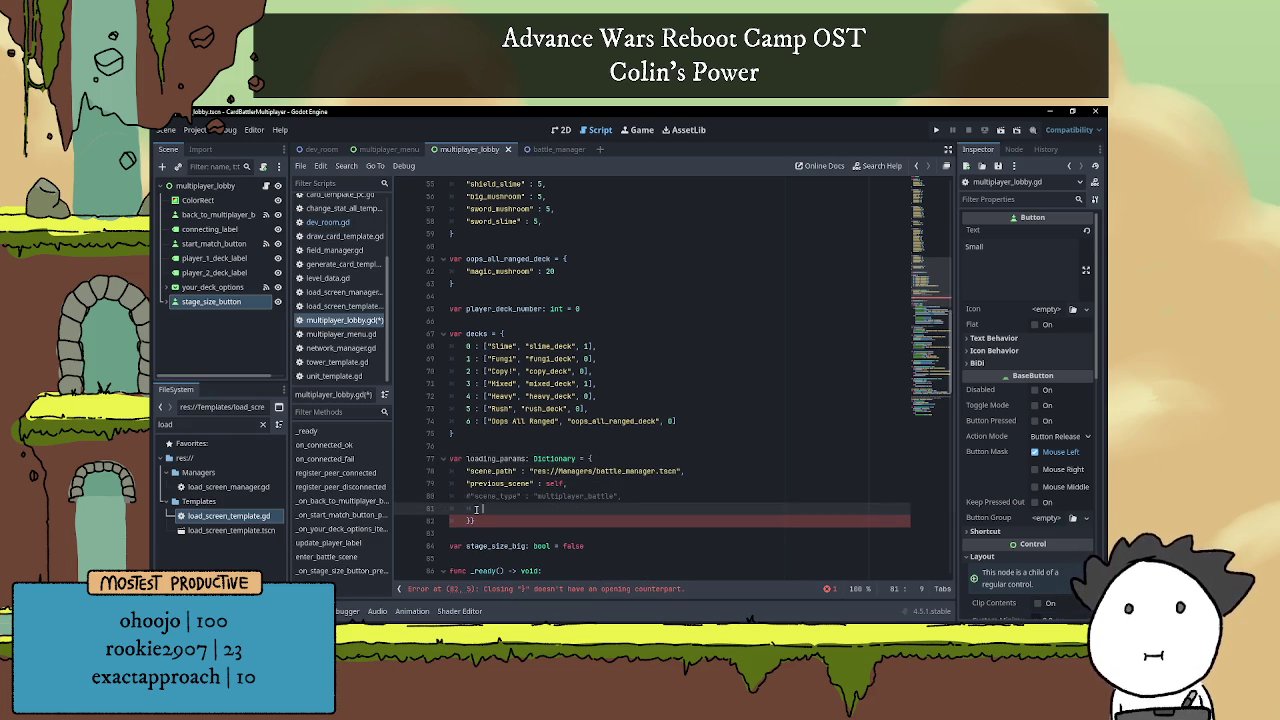
left_click(470, 521)
key("BackSpace")
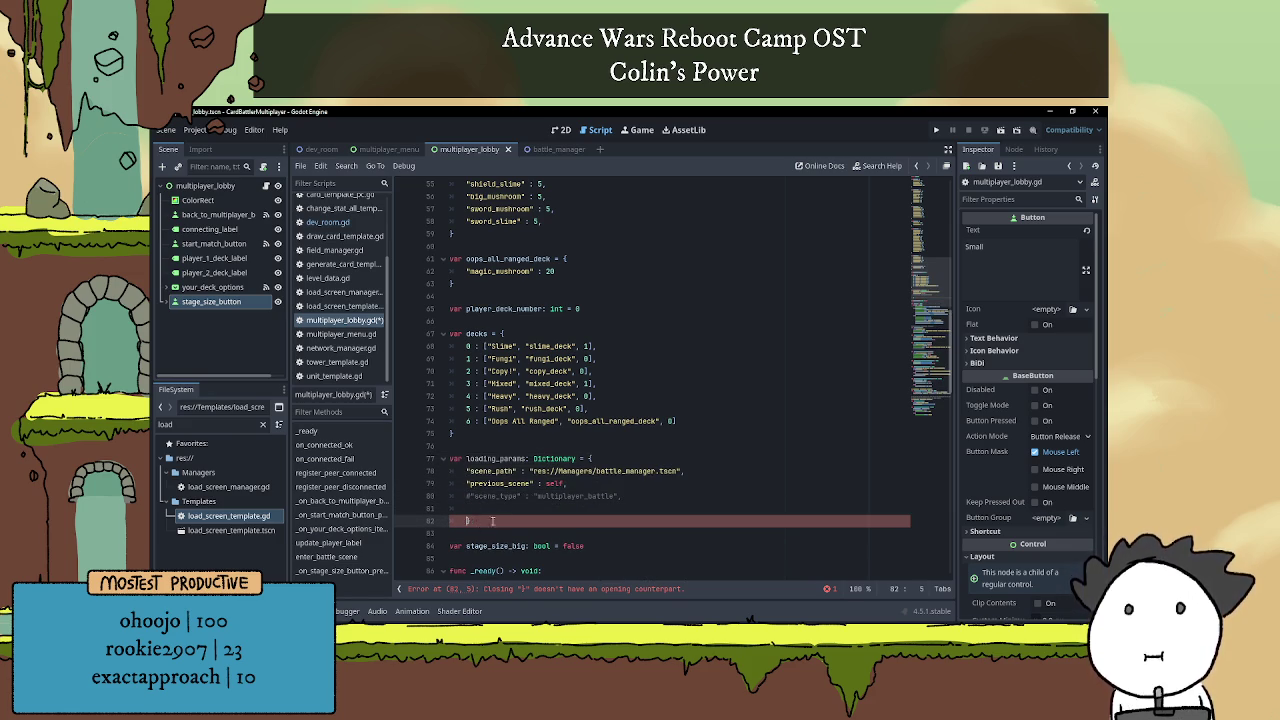
scroll(470, 521, "down", 1)
left_click(541, 471)
key("BackSpace")
key("BackSpace")
left_click(541, 475)
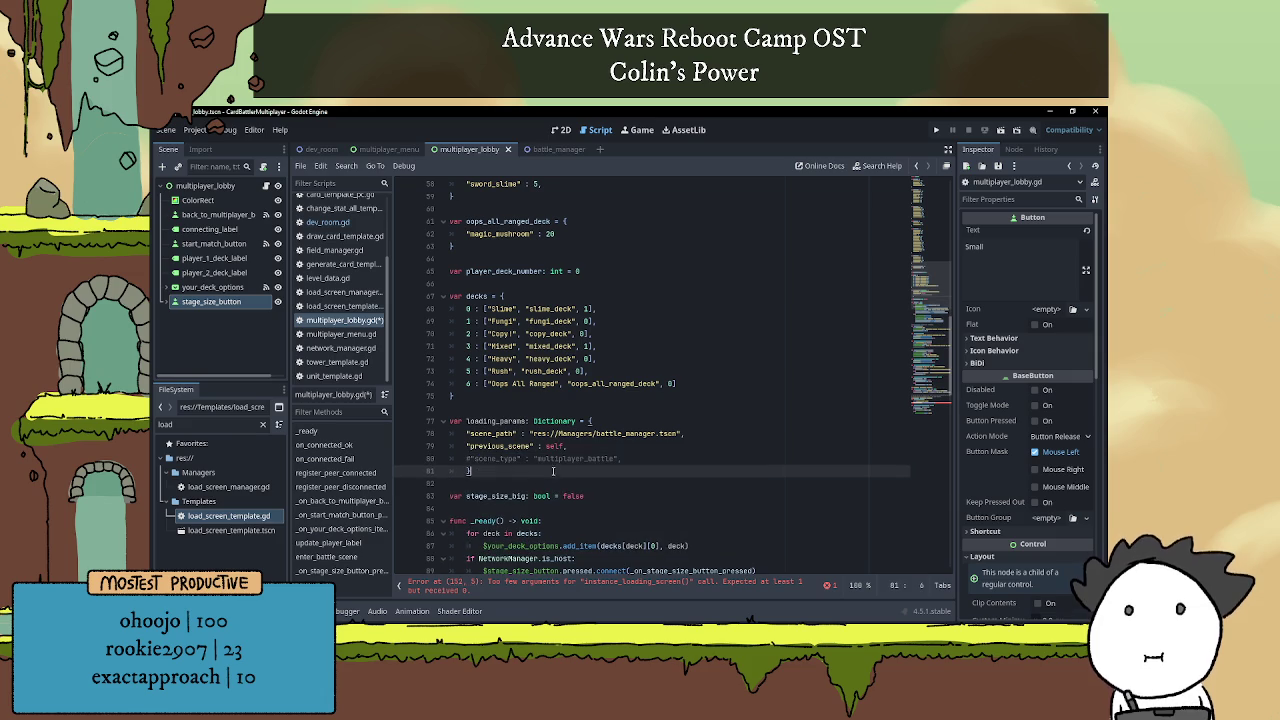
scroll(541, 475, "down", 1)
Remove the Dictionary type annotation from the loading_params declaration.
double_click(496, 383)
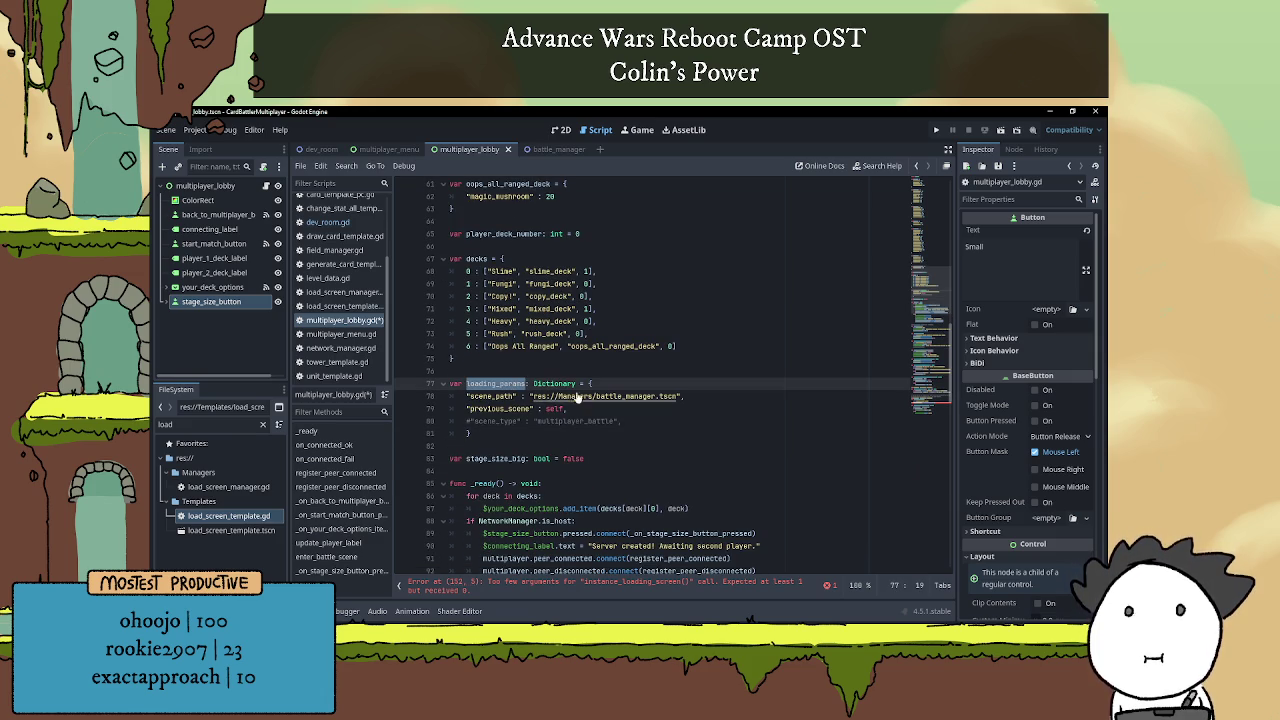
left_click_drag(584, 383, 527, 383)
key("BackSpace")
scroll(544, 434, "down", 1)
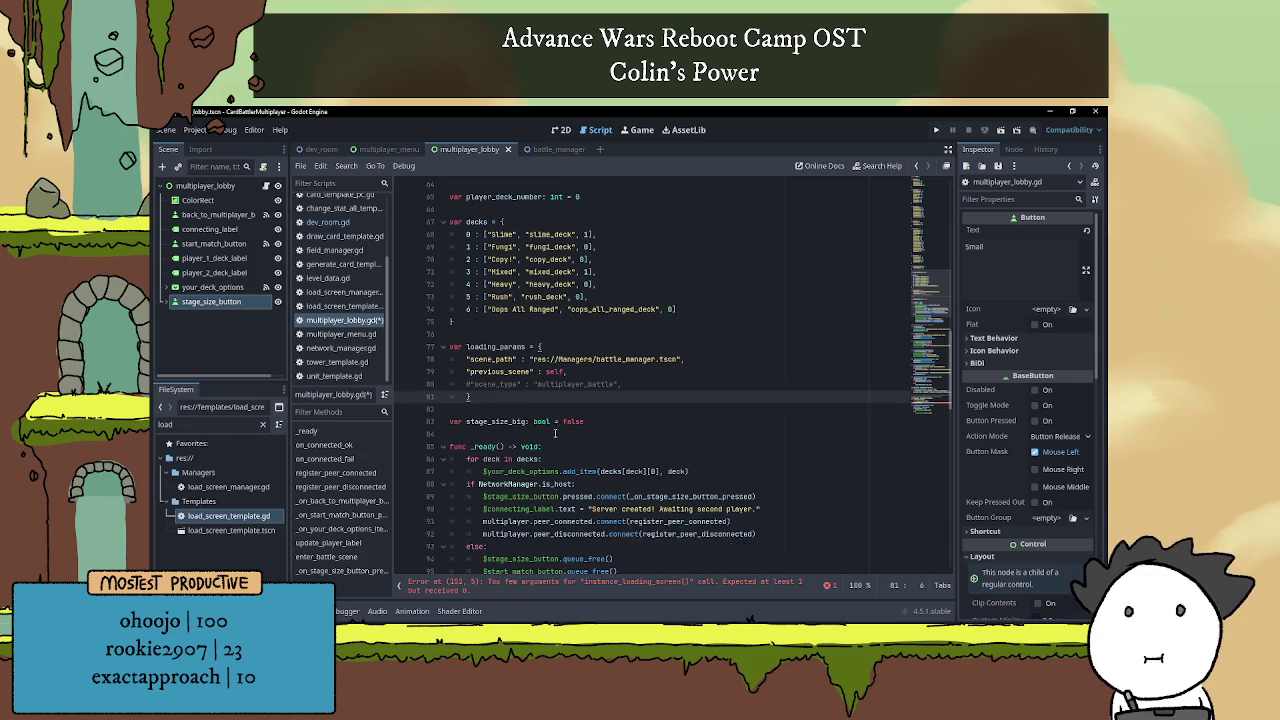
Save the script and pass loading_params into LoadScreenManager.instance_loading_screen() on line 152.
key("ctrl+s")
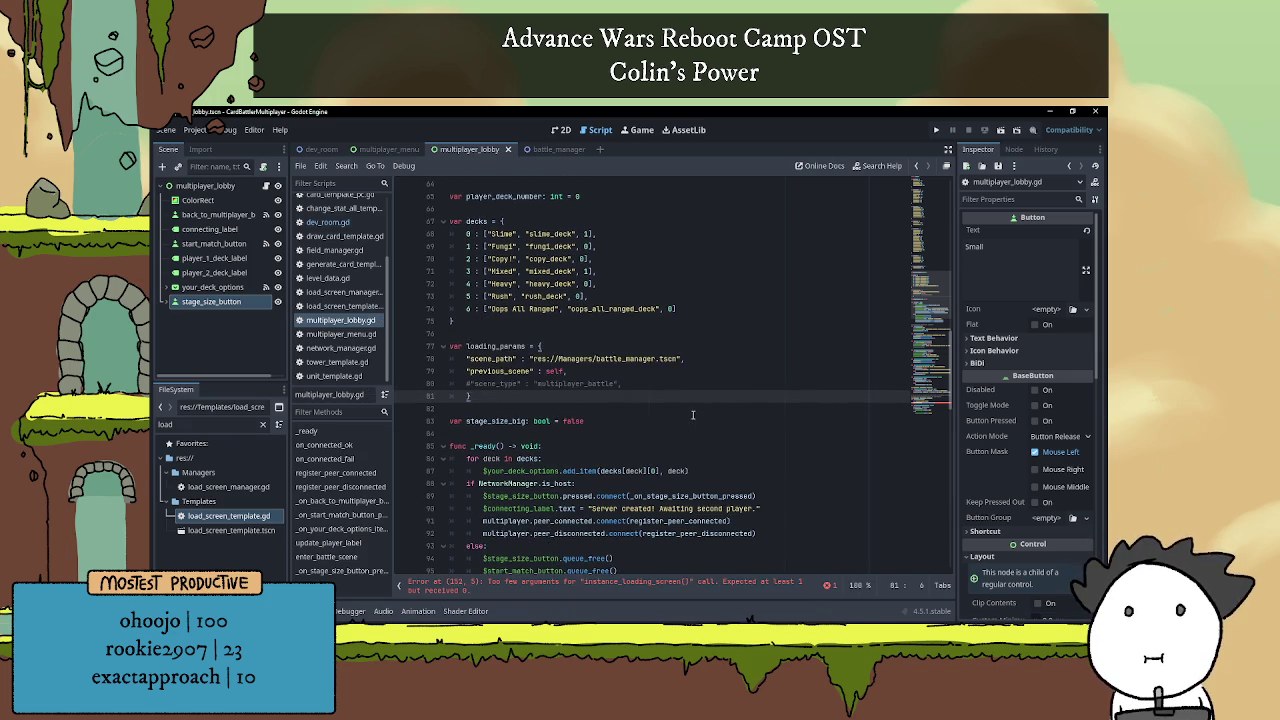
scroll(738, 395, "down", 1)
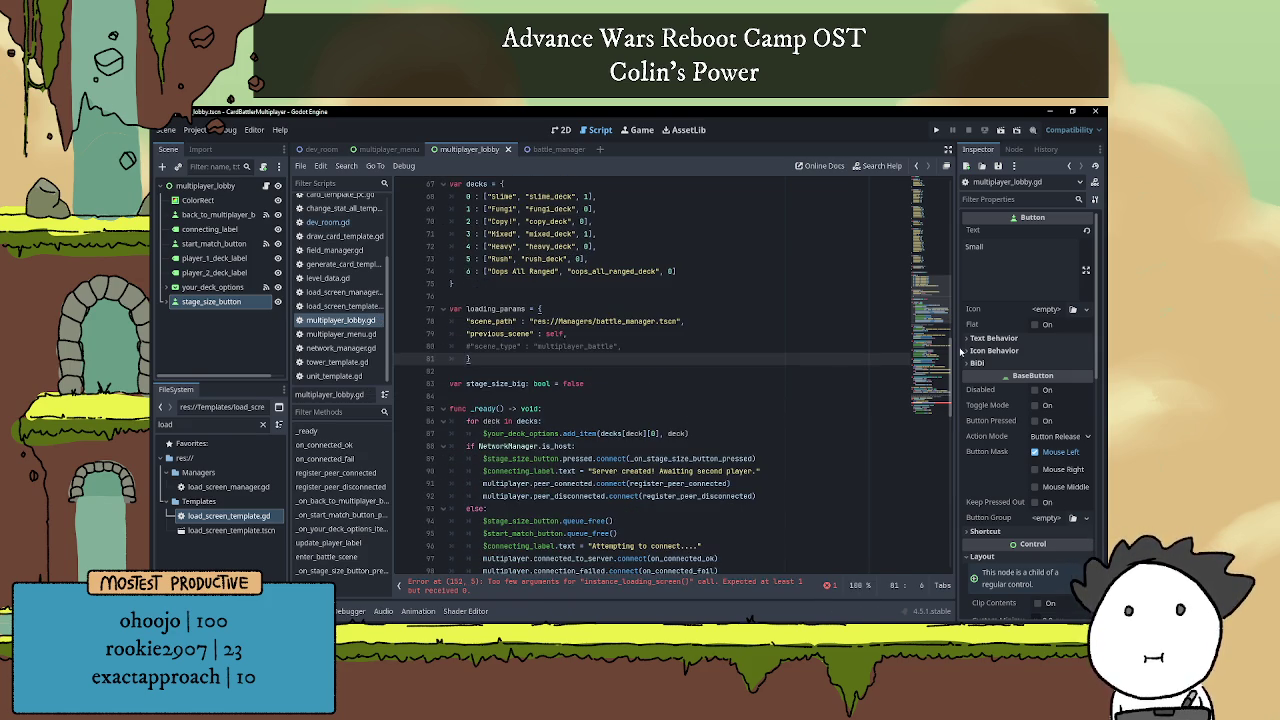
left_click_drag(951, 362, 951, 515)
left_click(641, 458)
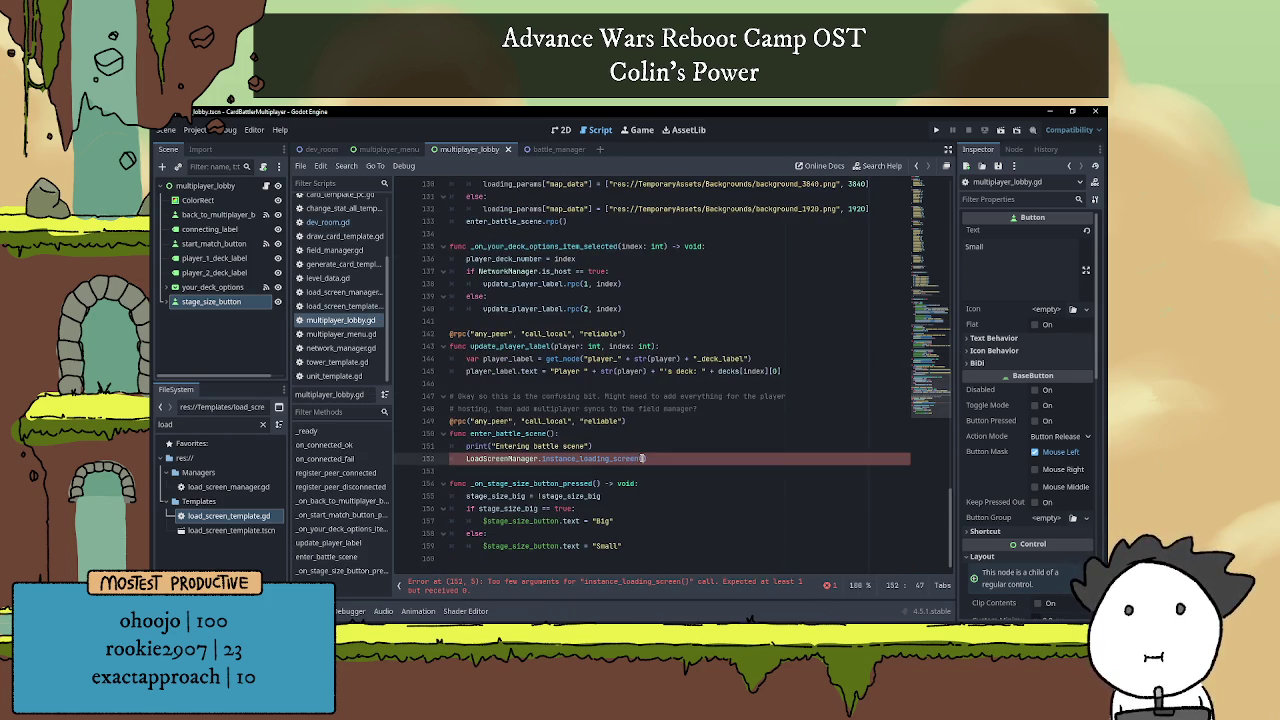
type("load")
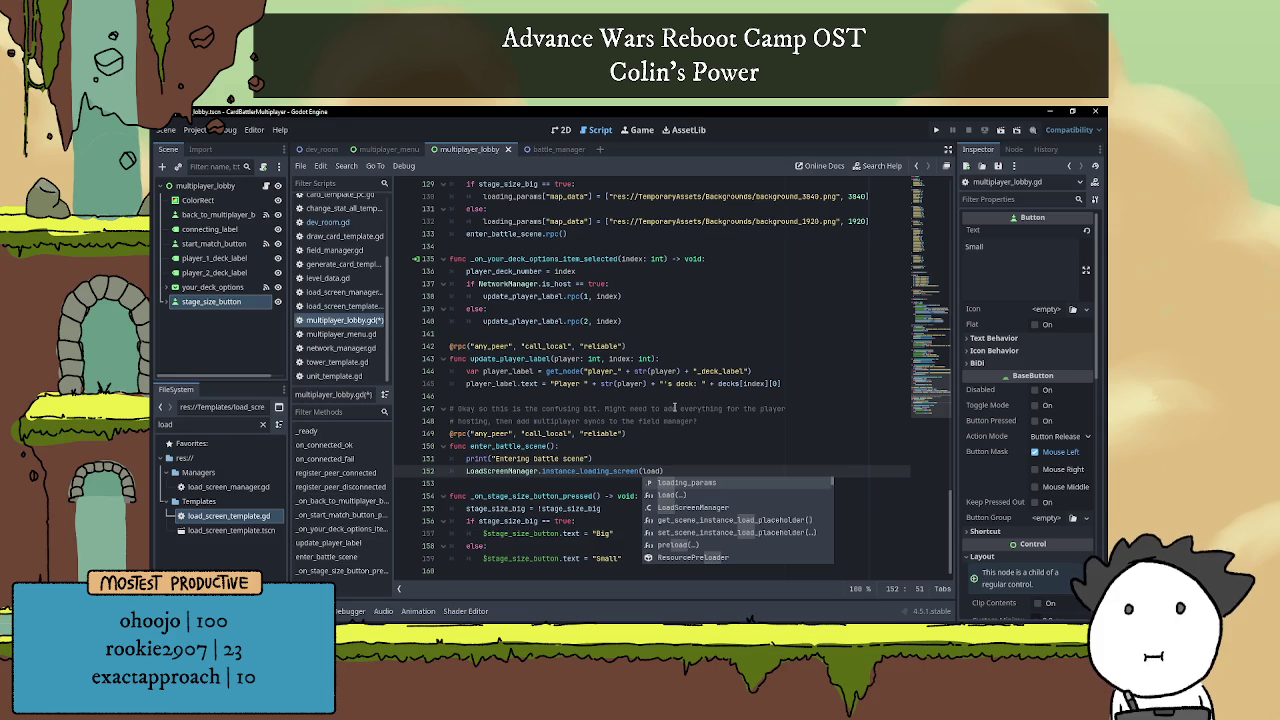
key("Return")
key("Up")
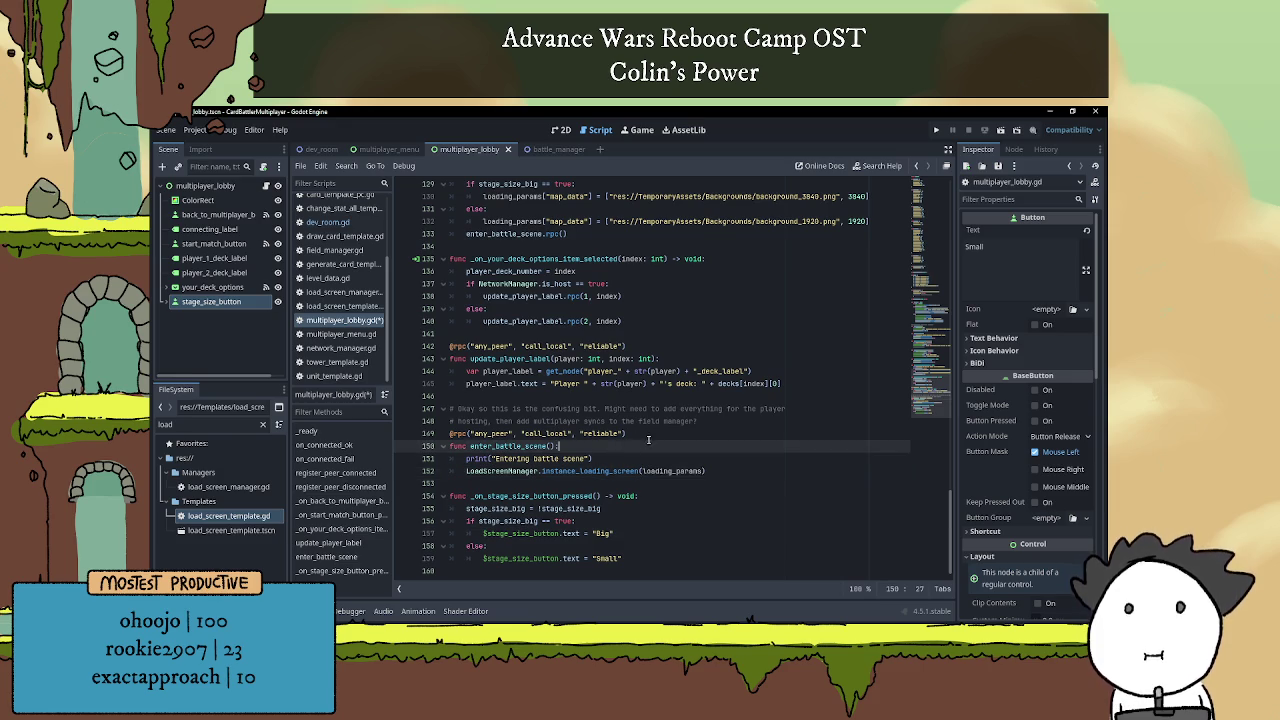
scroll(646, 470, "up", 5)
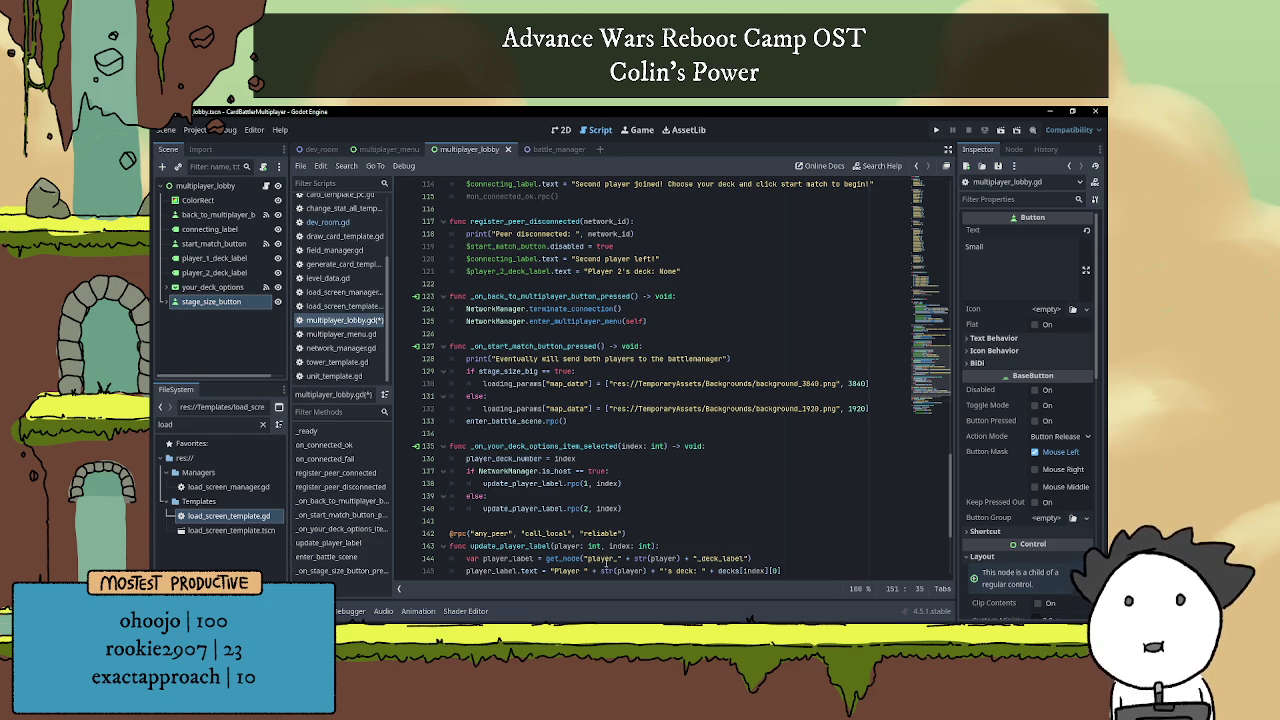
Review the map_data branch of start match and the enter_battle_scene function.
left_click(563, 396)
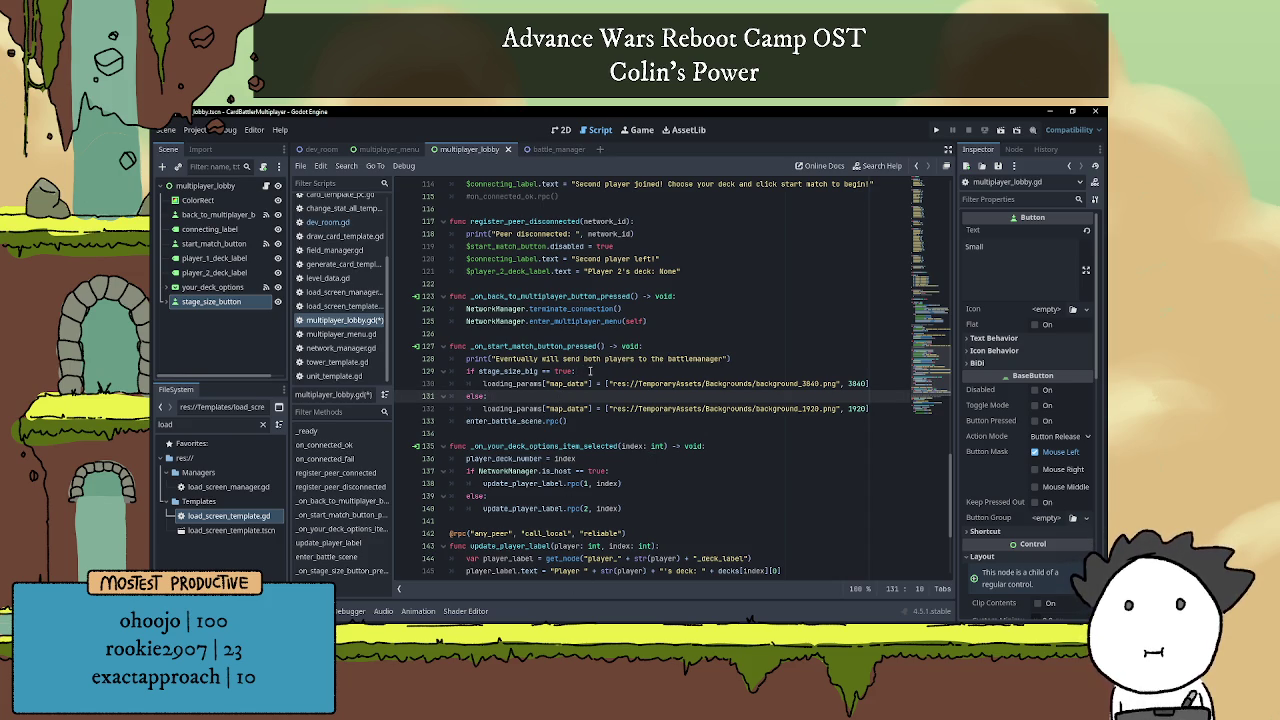
left_click(529, 438)
left_click(611, 421)
left_click(604, 446)
scroll(608, 443, "down", 5)
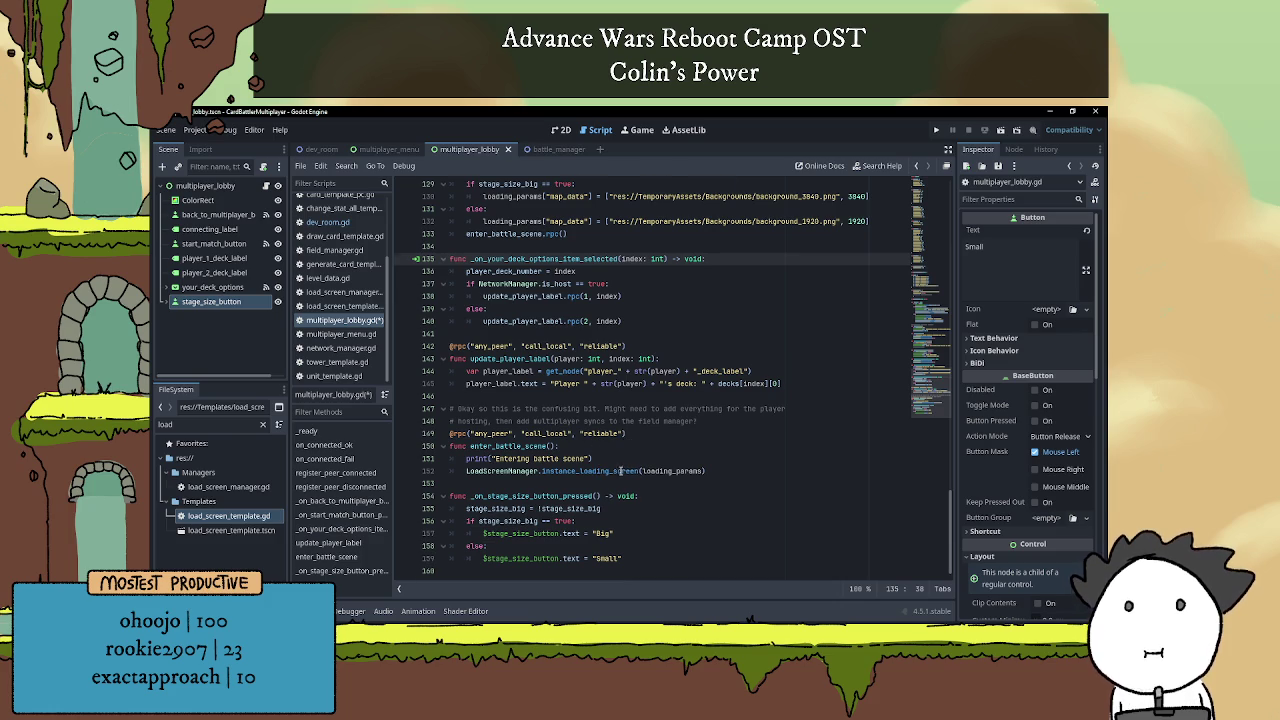
scroll(622, 458, "up", 17)
scroll(573, 433, "up", 4)
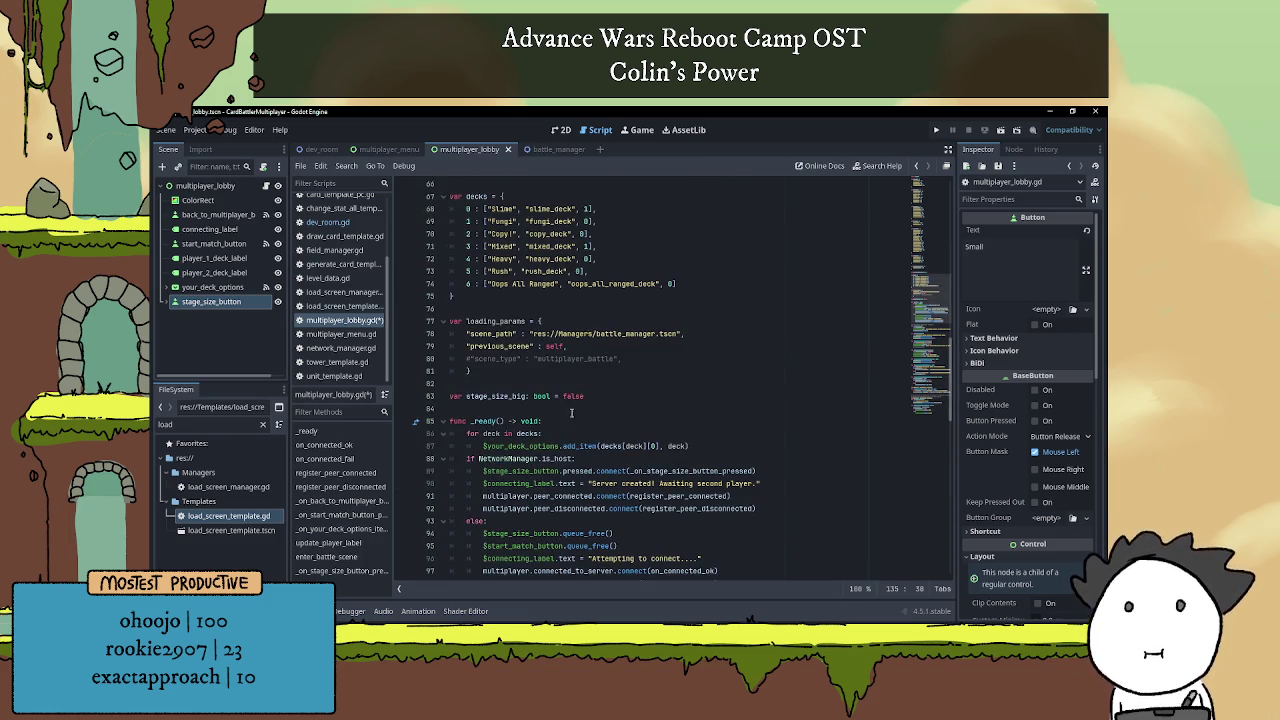
Uncomment the "scene_type": "multiplayer_battle" entry in loading_params and save.
left_click(470, 359)
key("BackSpace")
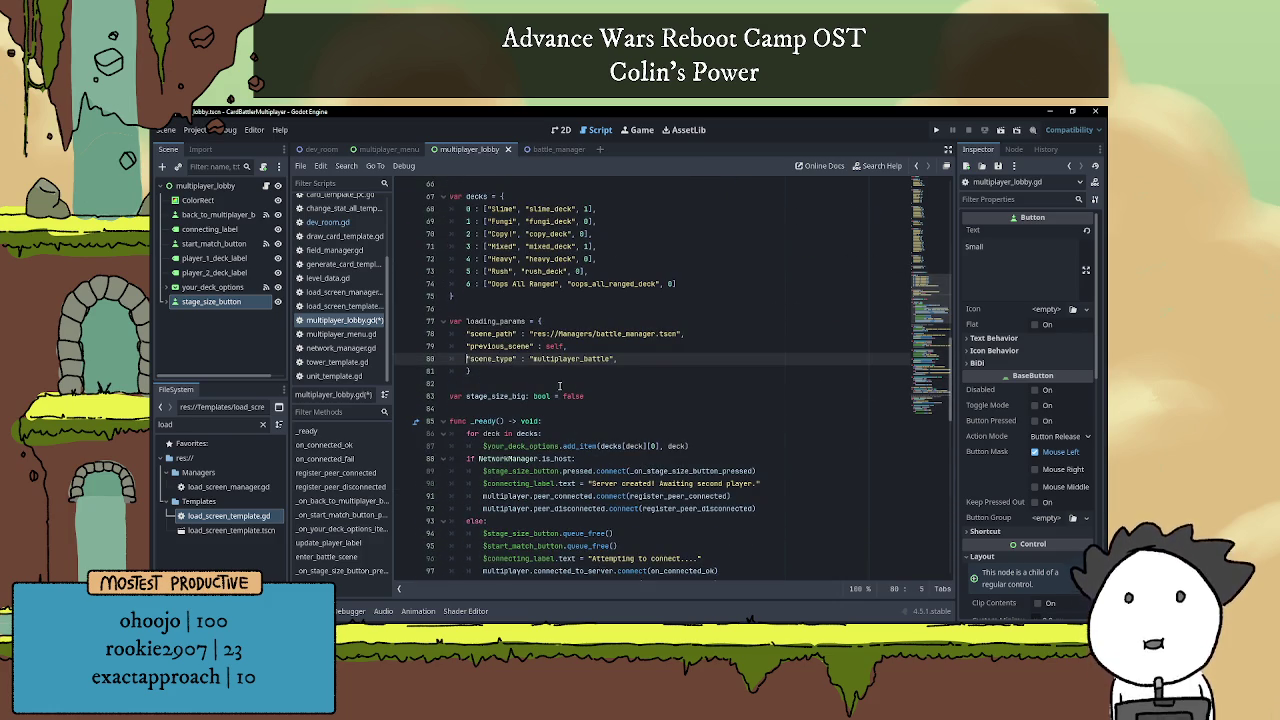
left_click(630, 357)
key("ctrl+s")
left_click(621, 308)
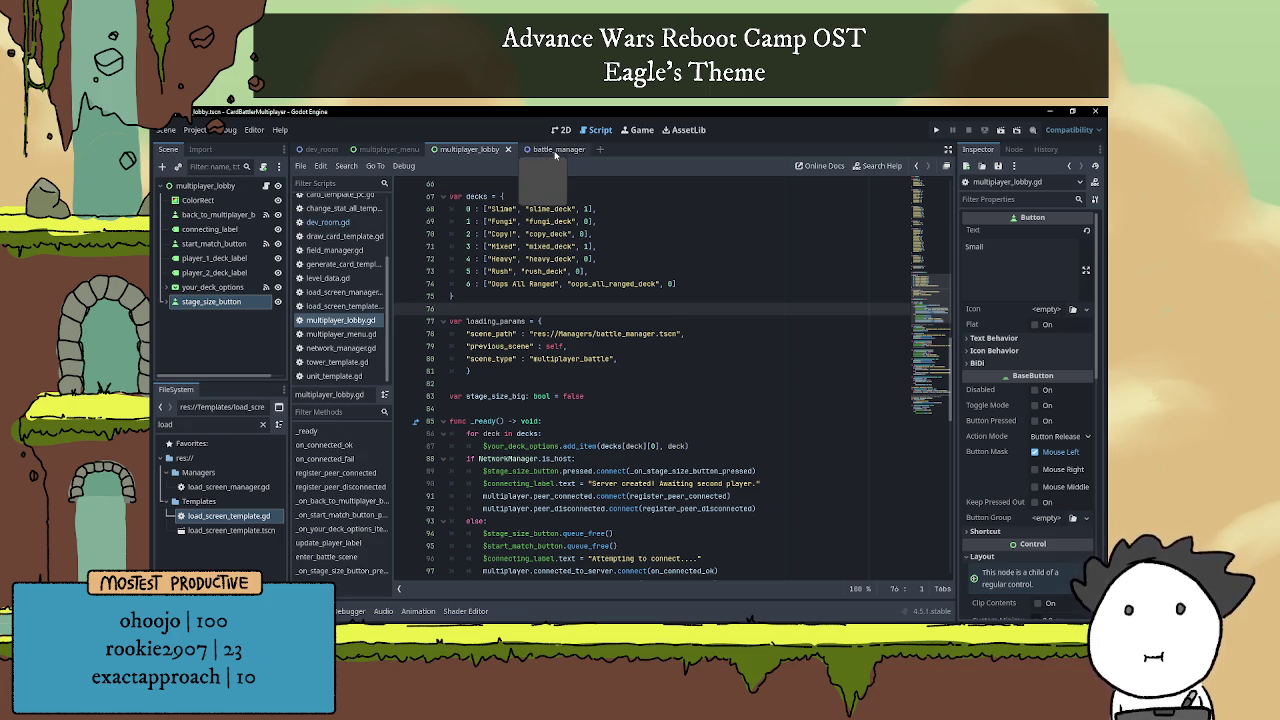
In load_screen_template.gd, make line 51 call setup_multiplayer_battle(load_params["map_data"]).
double_click(246, 517)
scroll(690, 398, "down", 5)
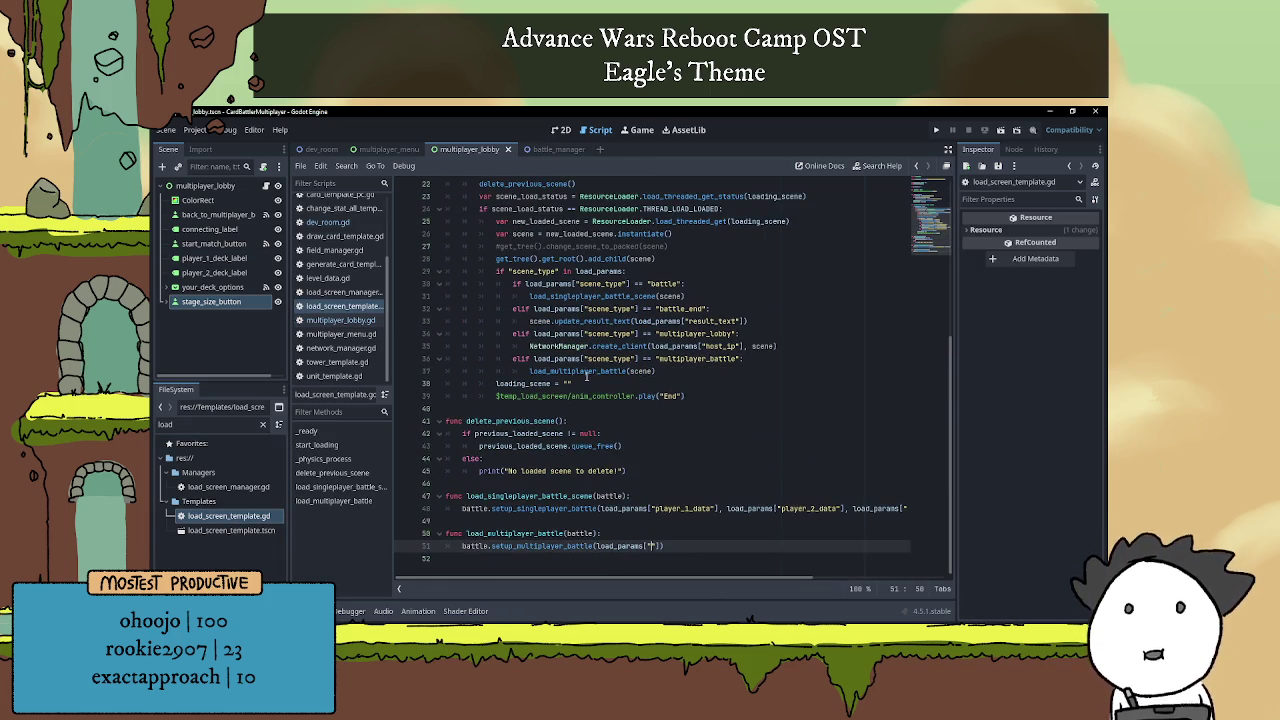
double_click(587, 371)
left_click(657, 371)
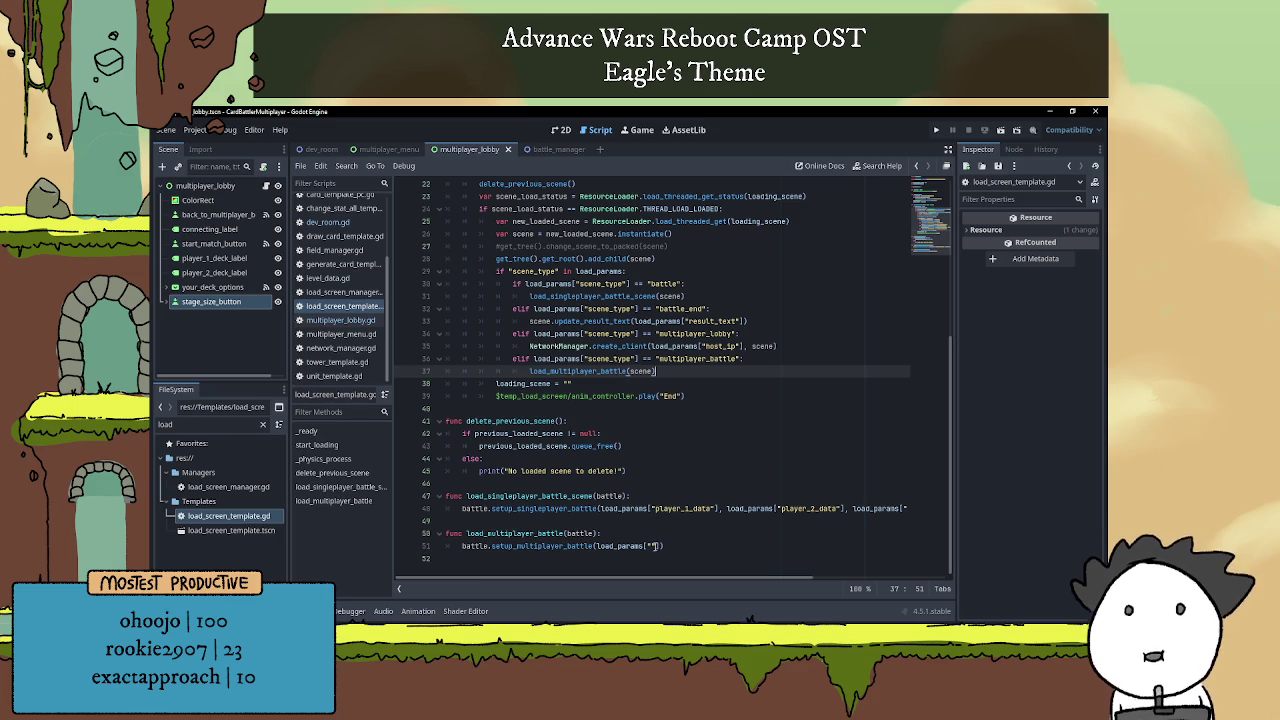
left_click(700, 546)
mouse_move(726, 580)
left_mouse_down()
mouse_move(871, 576)
mouse_move(745, 577)
left_mouse_up()
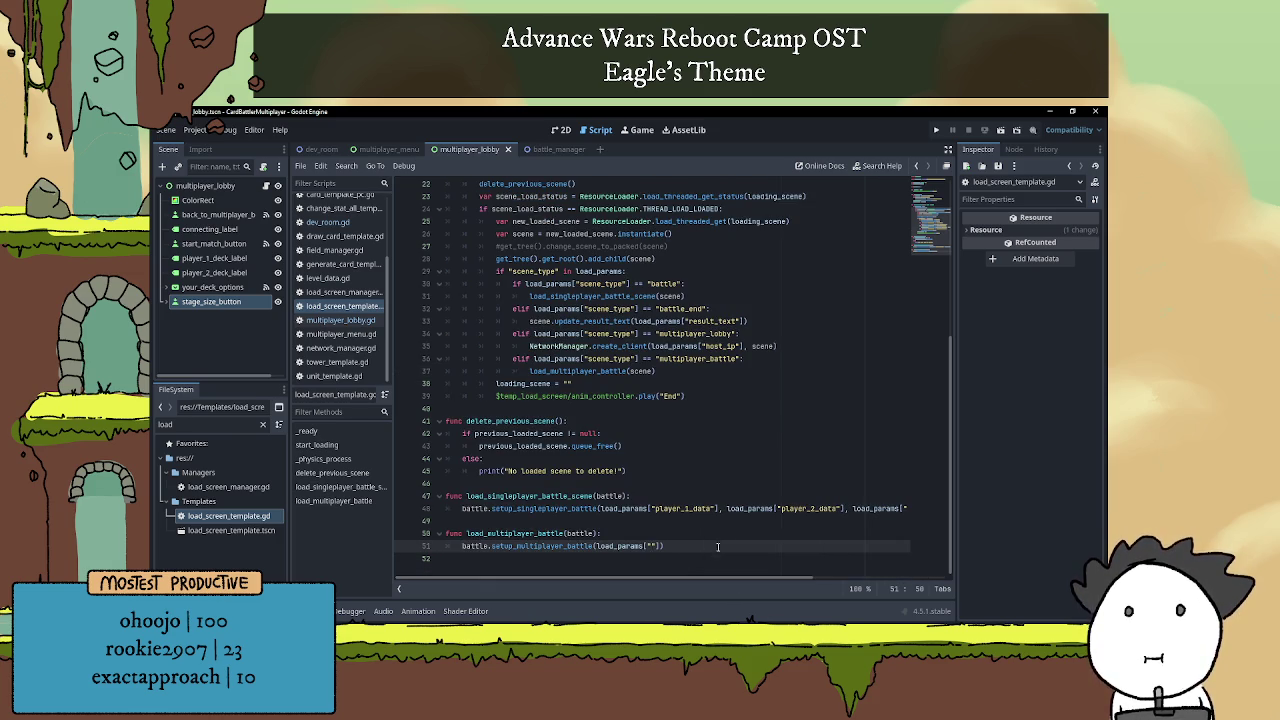
type("map")
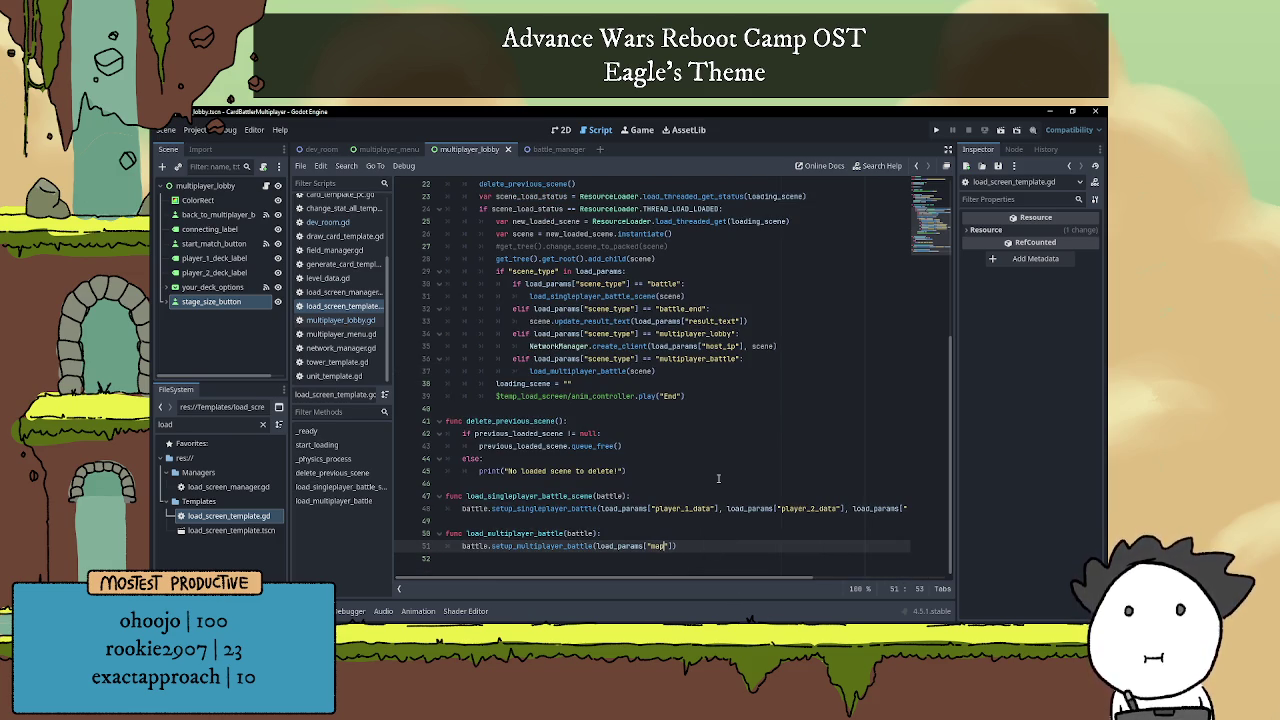
type("_data")
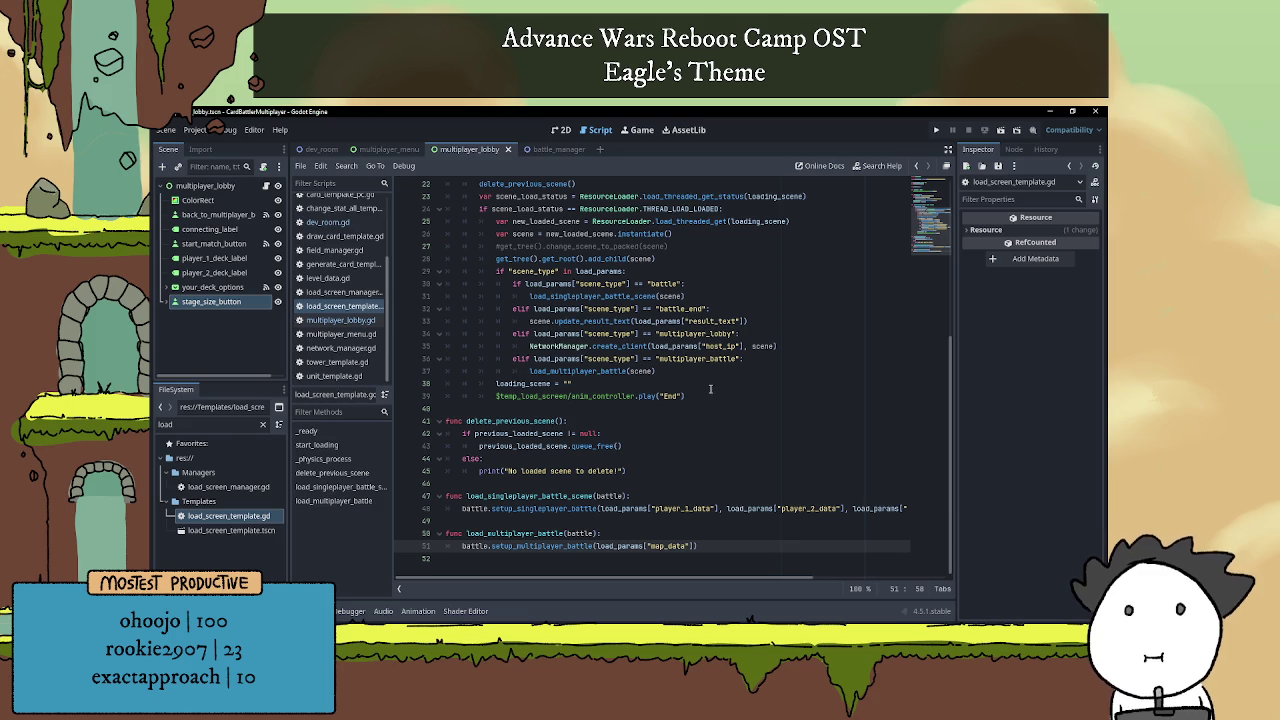
mouse_move(671, 572)
left_mouse_down()
mouse_move(808, 574)
mouse_move(674, 574)
left_mouse_up()
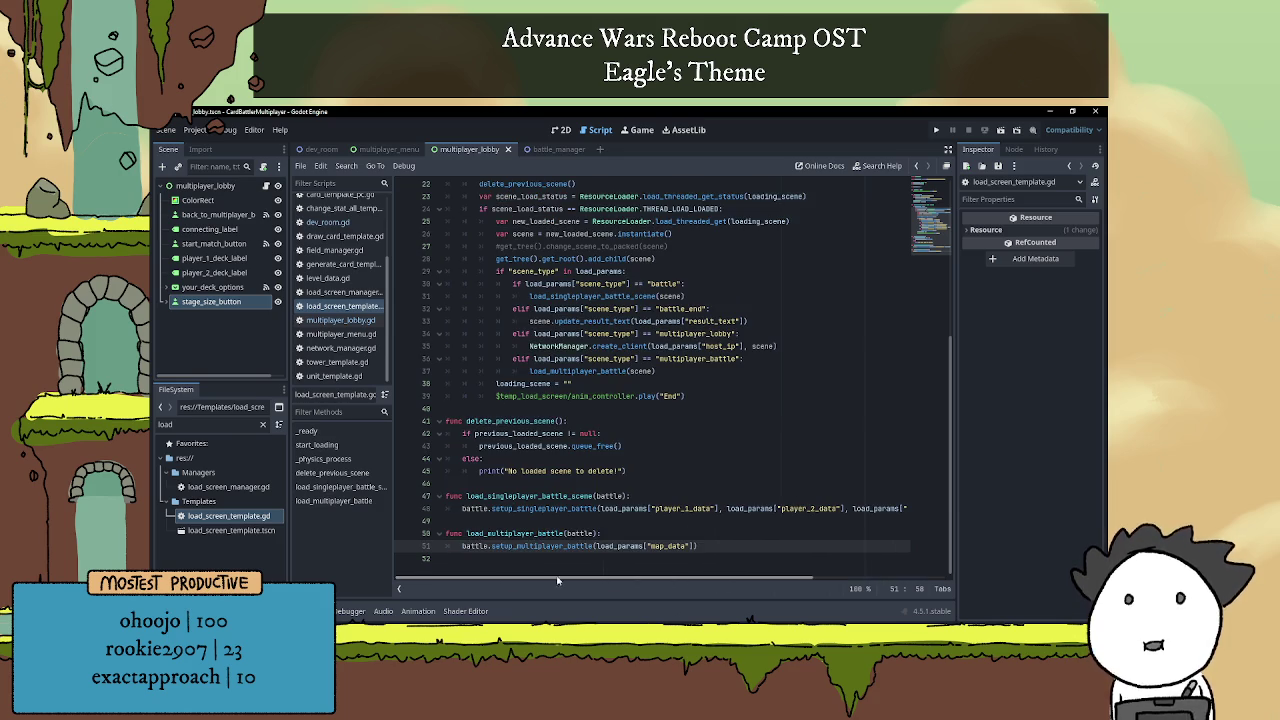
left_click(542, 521)
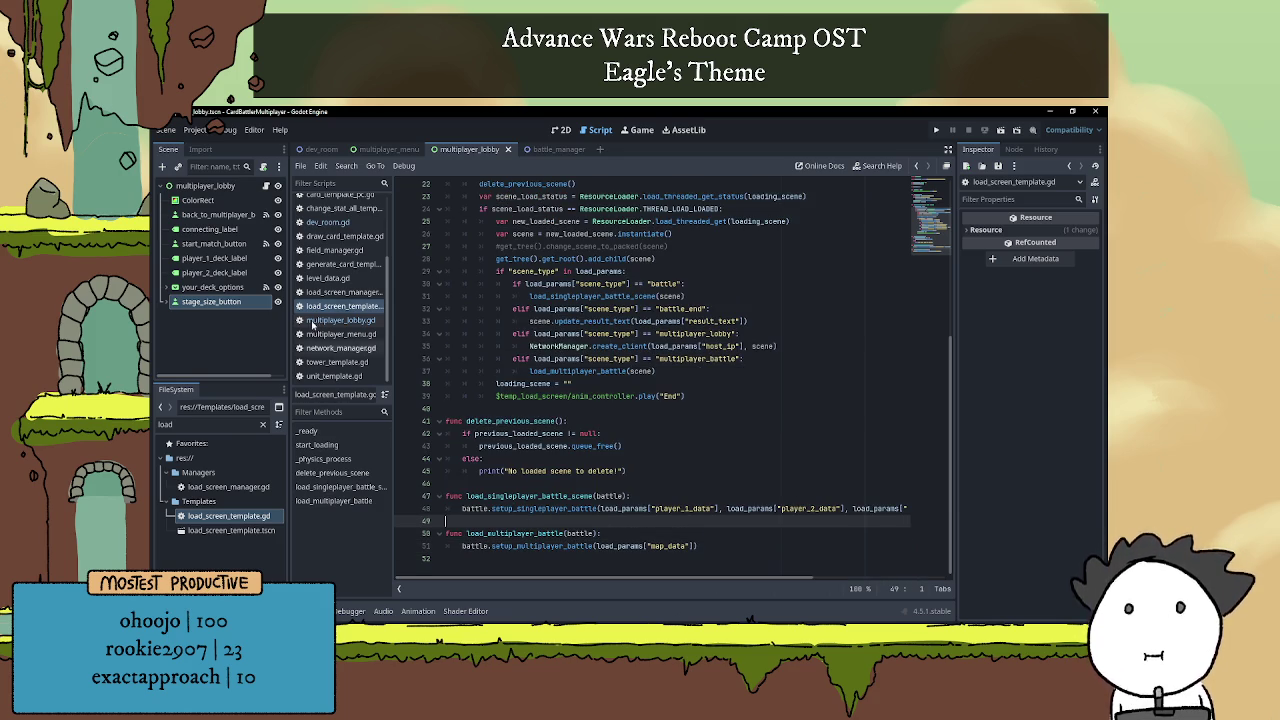
In battle_manager.gd, type a setup_multiplayer_battle function header after begin_battle().
left_click(550, 149)
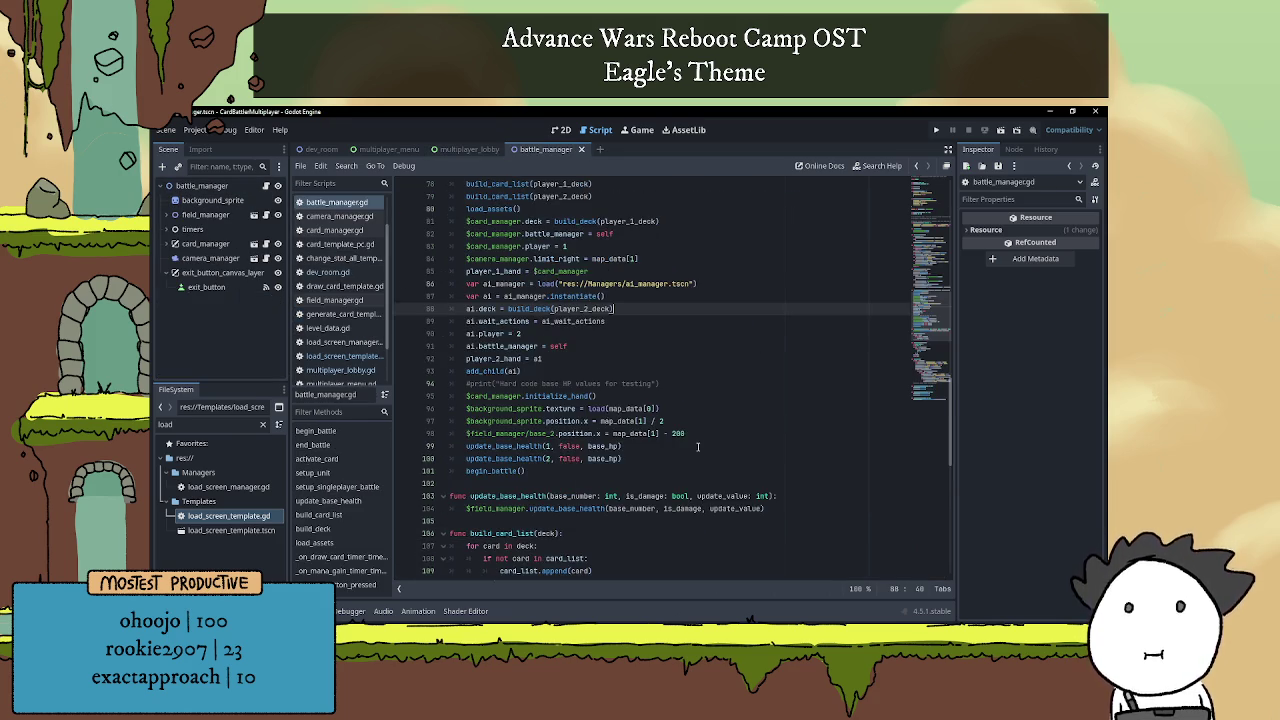
scroll(621, 442, "up", 6)
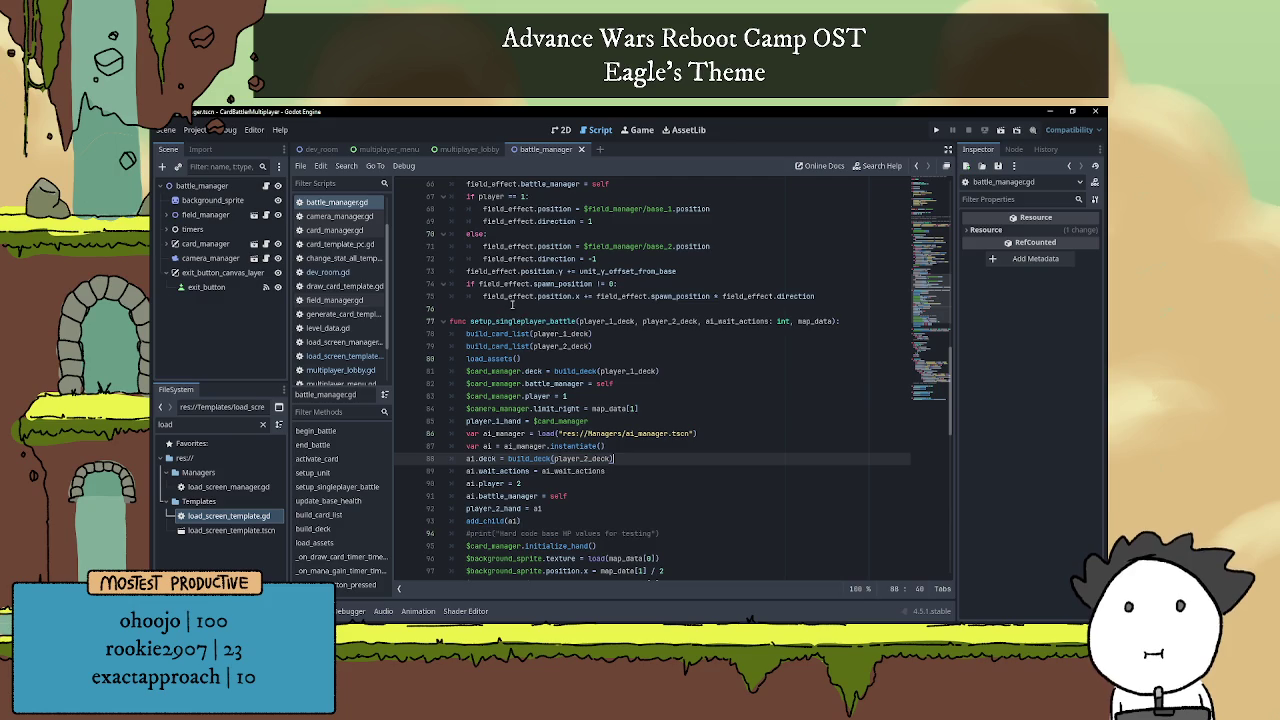
scroll(513, 307, "down", 4)
left_click(500, 482)
key("Return")
key("Return")
key("Up")
type("func setup")
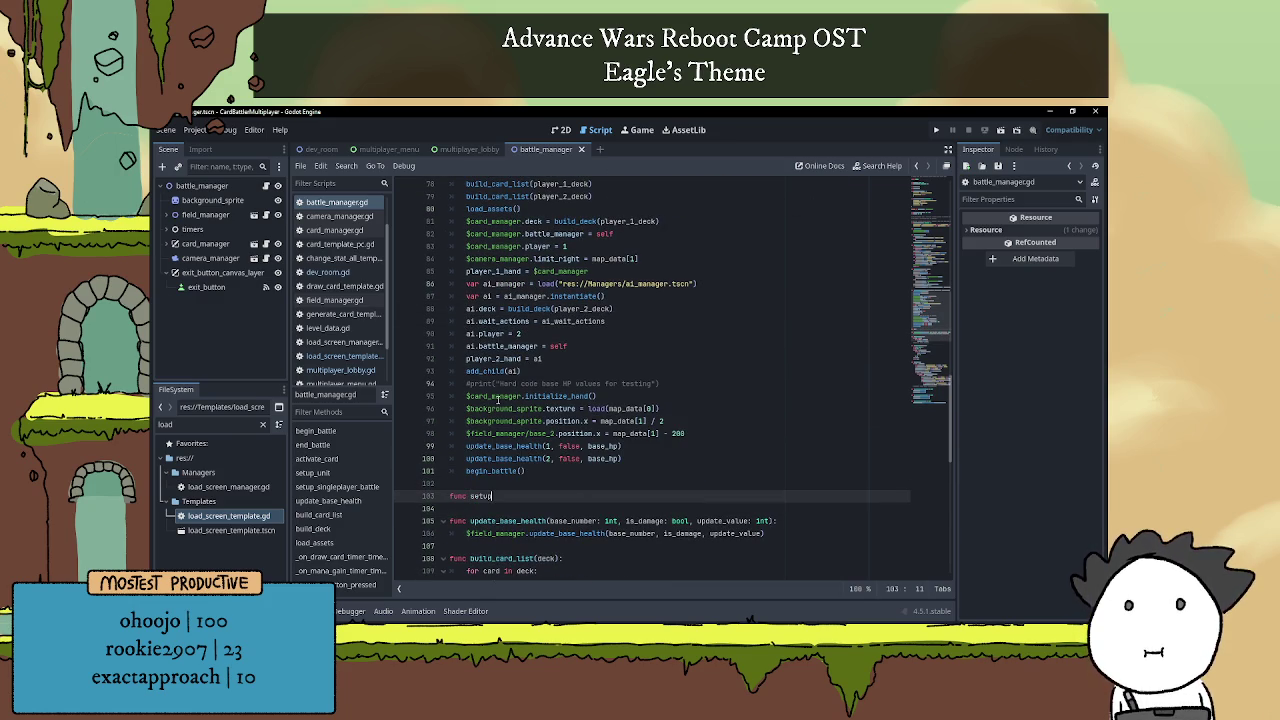
type("_multiplayer")
type("_batt")
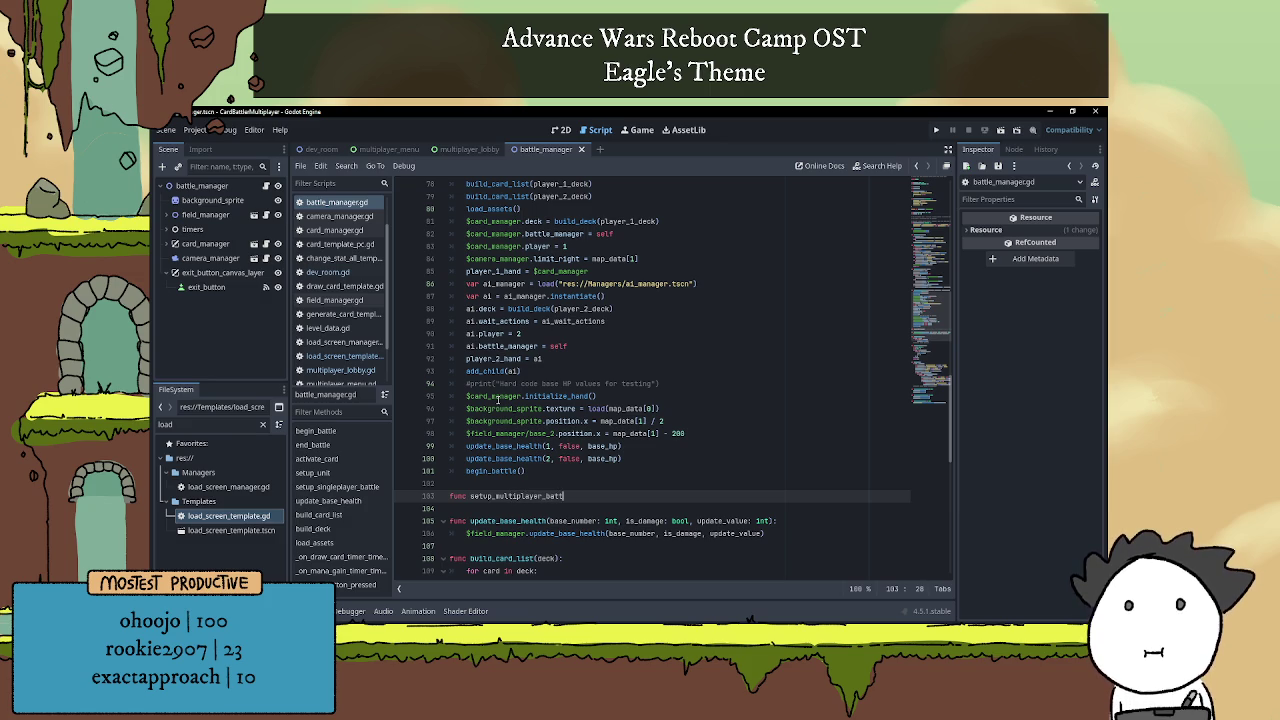
type("le:")
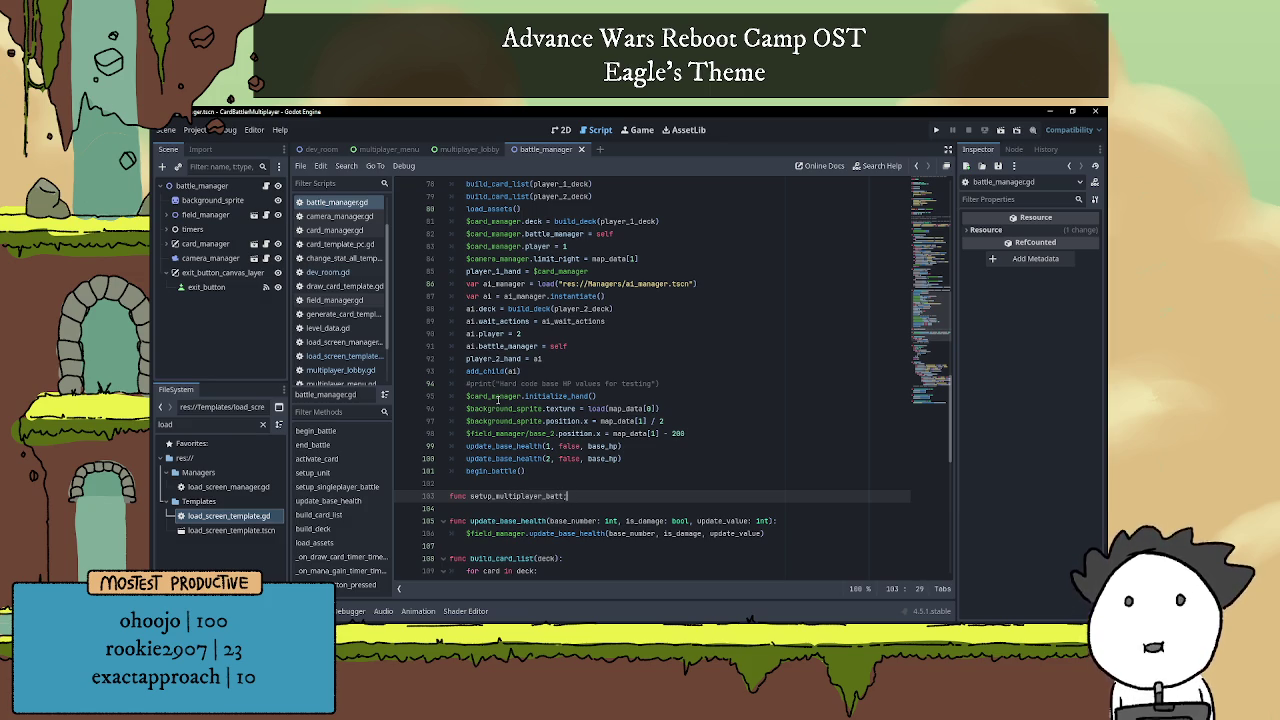
key("Return")
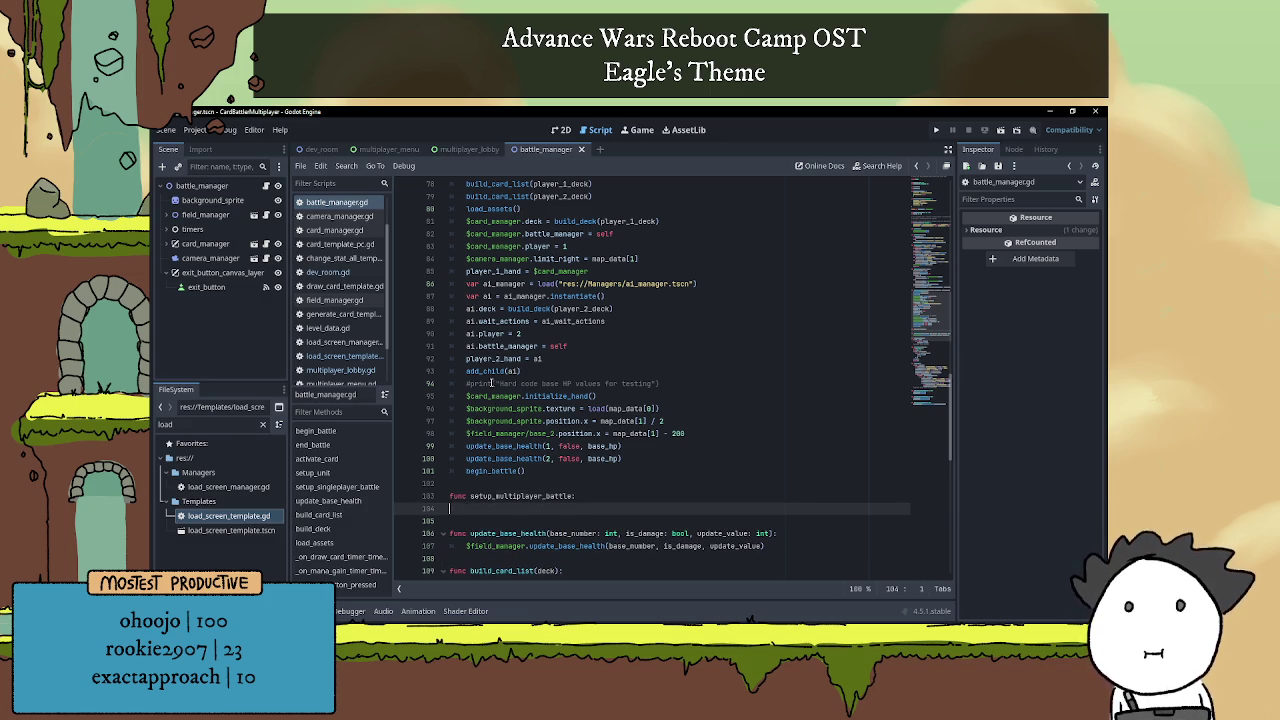
Correct the header to func setup_multiplayer_battle(): and start its indented body.
key("BackSpace")
key("BackSpace")
type("()")
key("Left")
key("Left")
key("BackSpace")
key("End")
type("::")
key("Return")
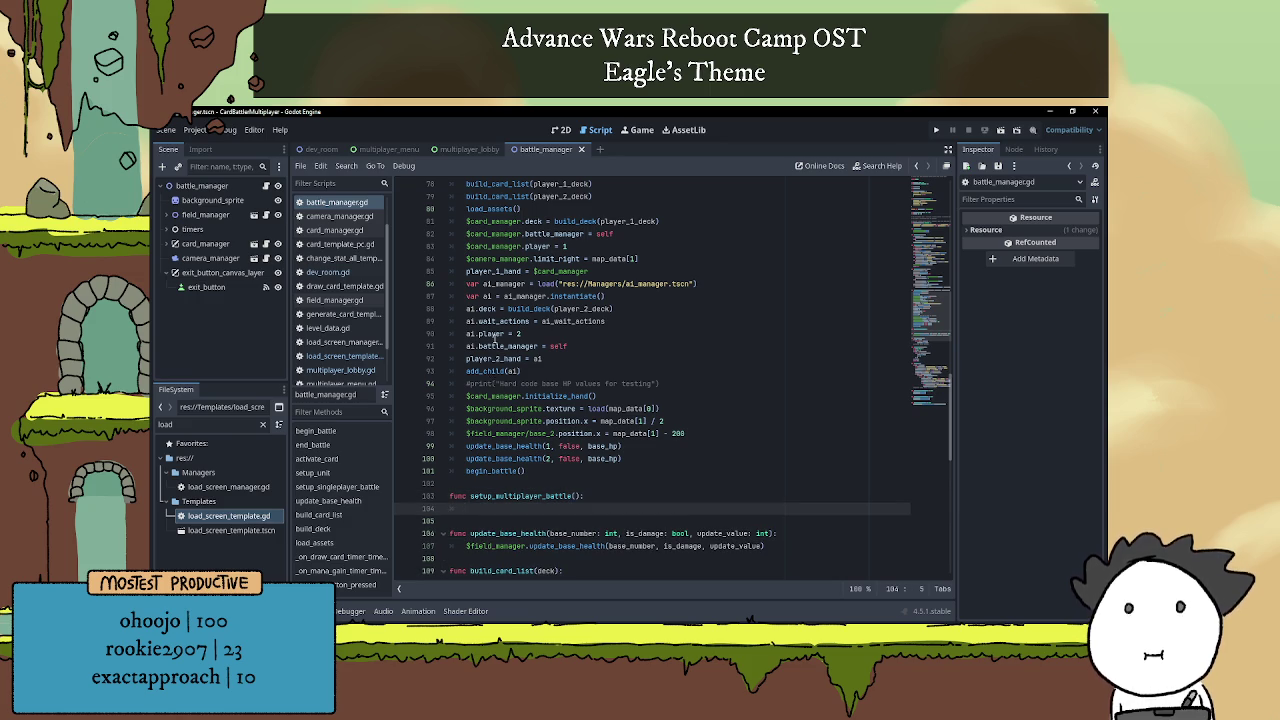
Select the background texture line in the singleplayer setup for reuse.
scroll(500, 370, "up", 3)
scroll(518, 362, "down", 2)
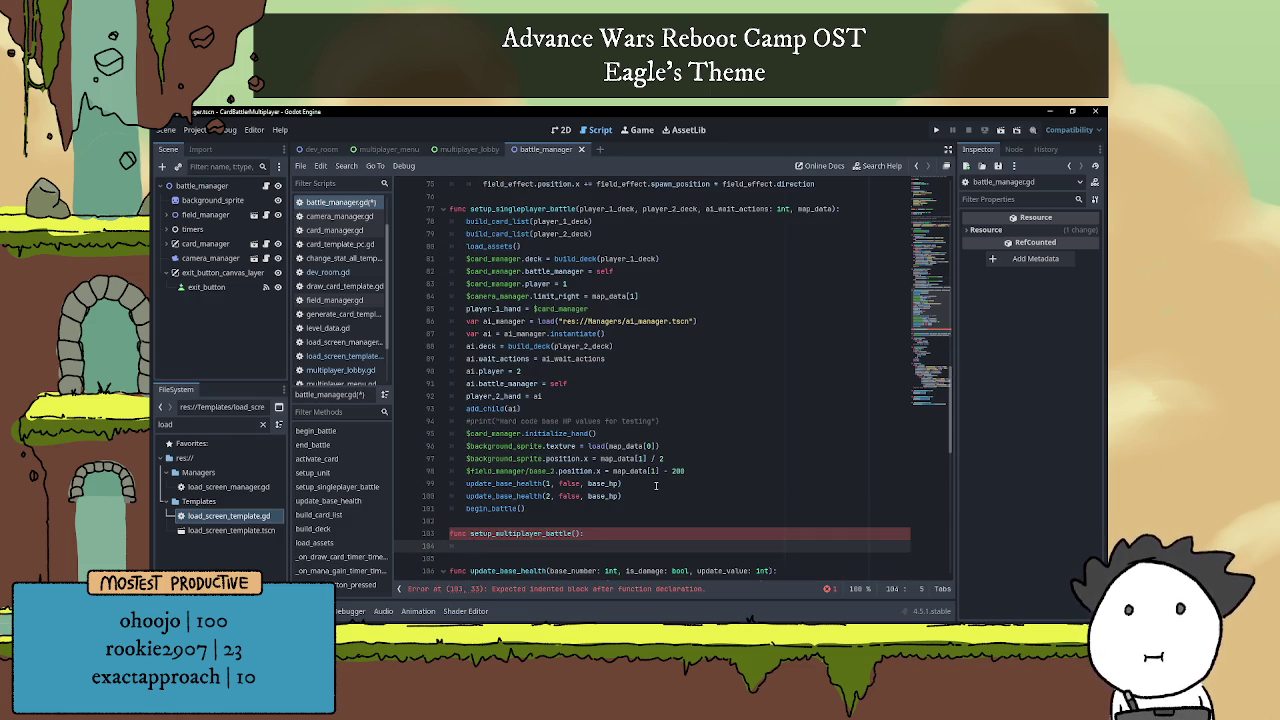
scroll(650, 485, "down", 1)
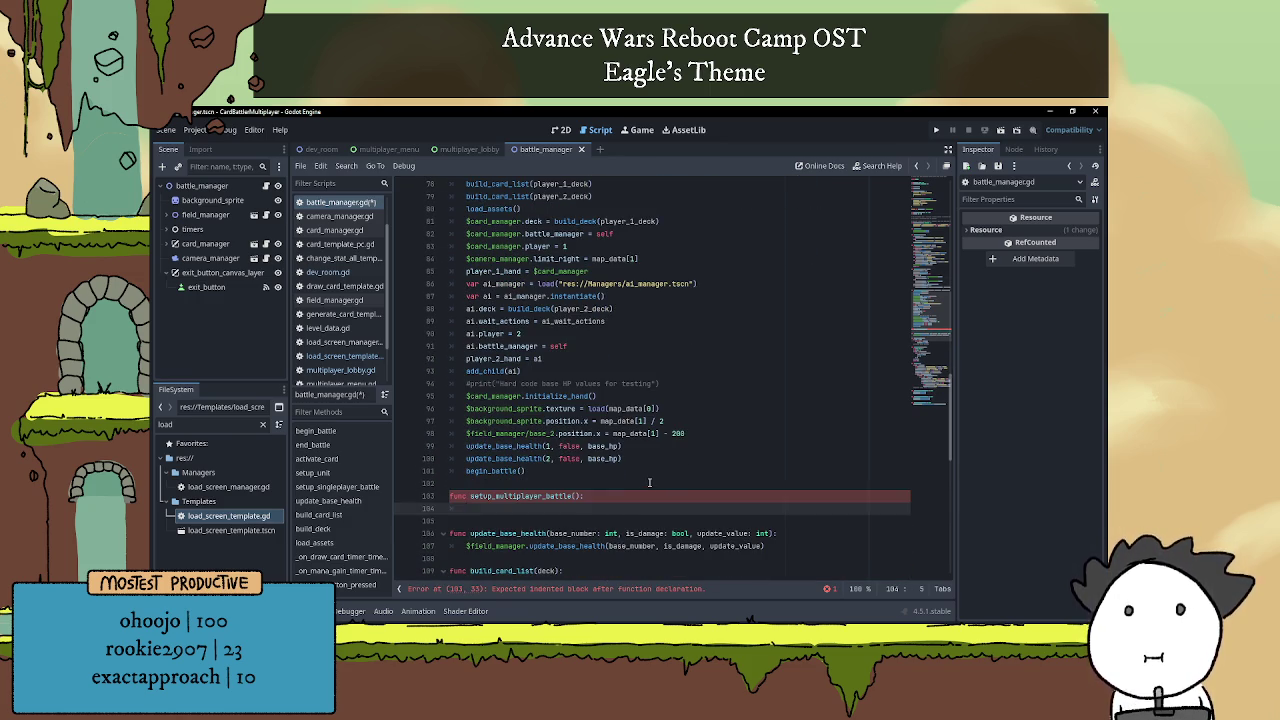
left_click_drag(466, 408, 659, 409)
key("ctrl+c")
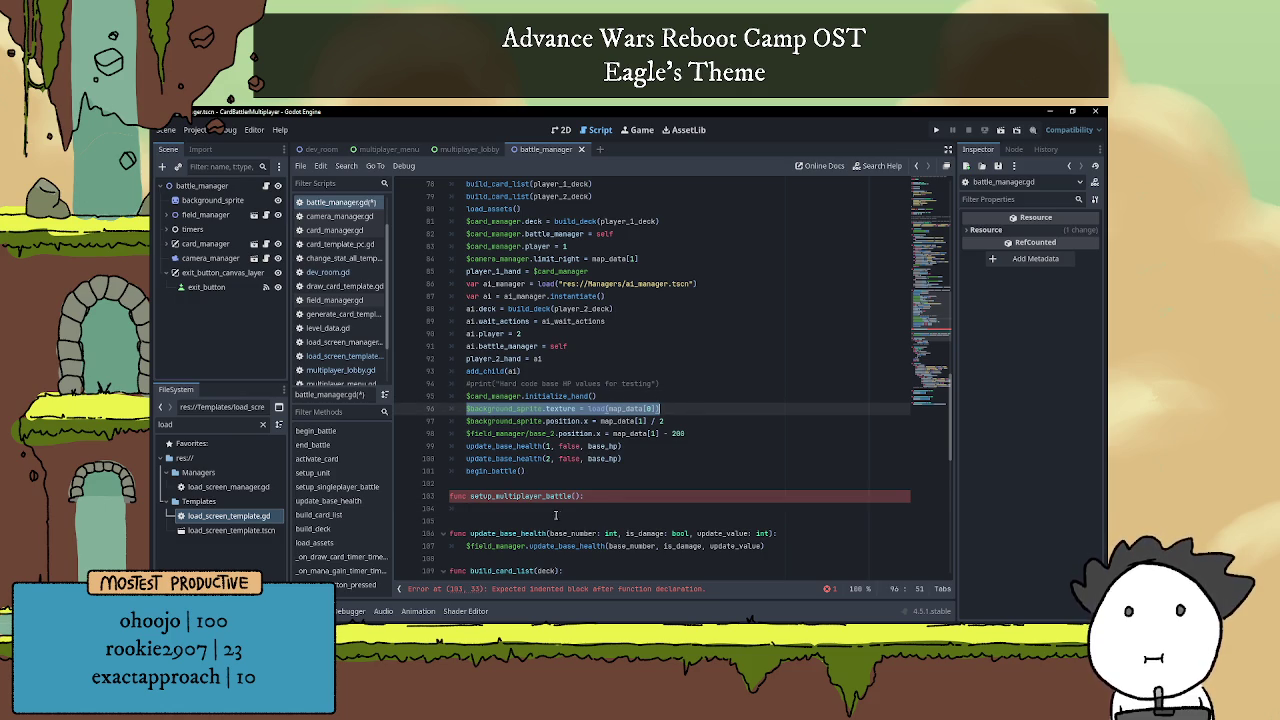
Paste the background texture line into the new function and add a map_data parameter.
left_click(534, 510)
key("ctrl+v")
left_click(578, 495)
type("map_data")
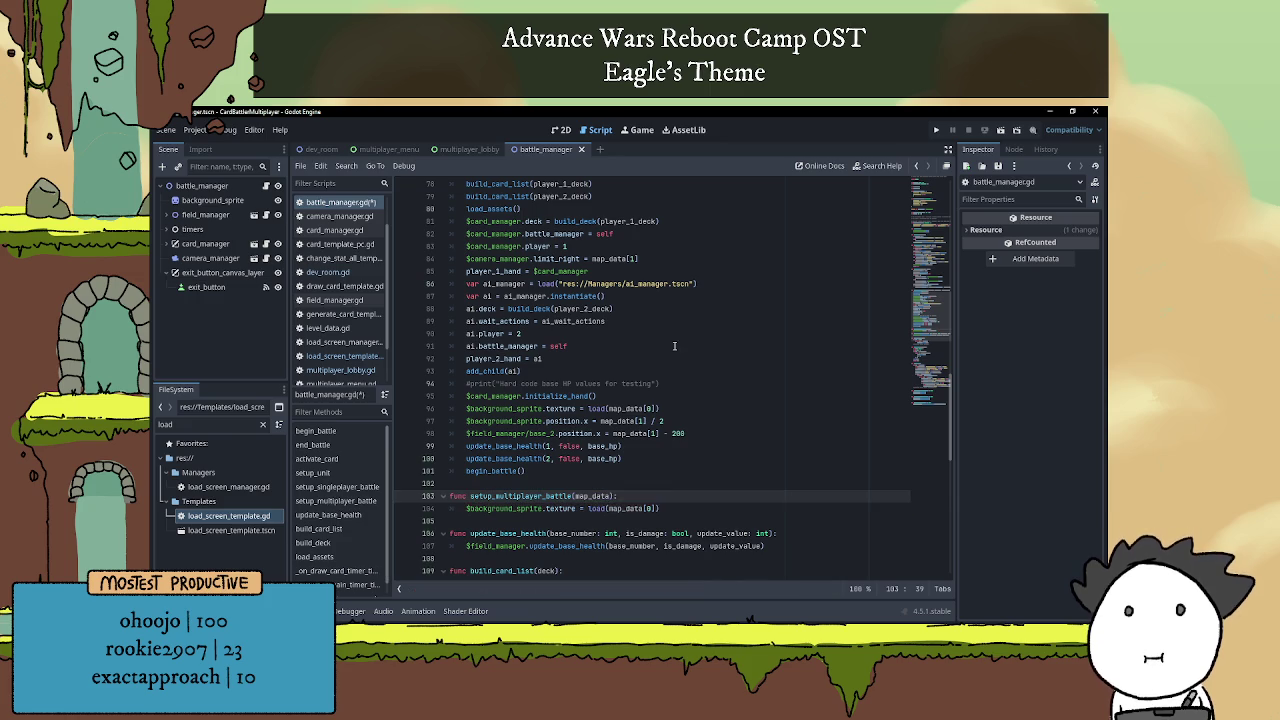
left_click(689, 510)
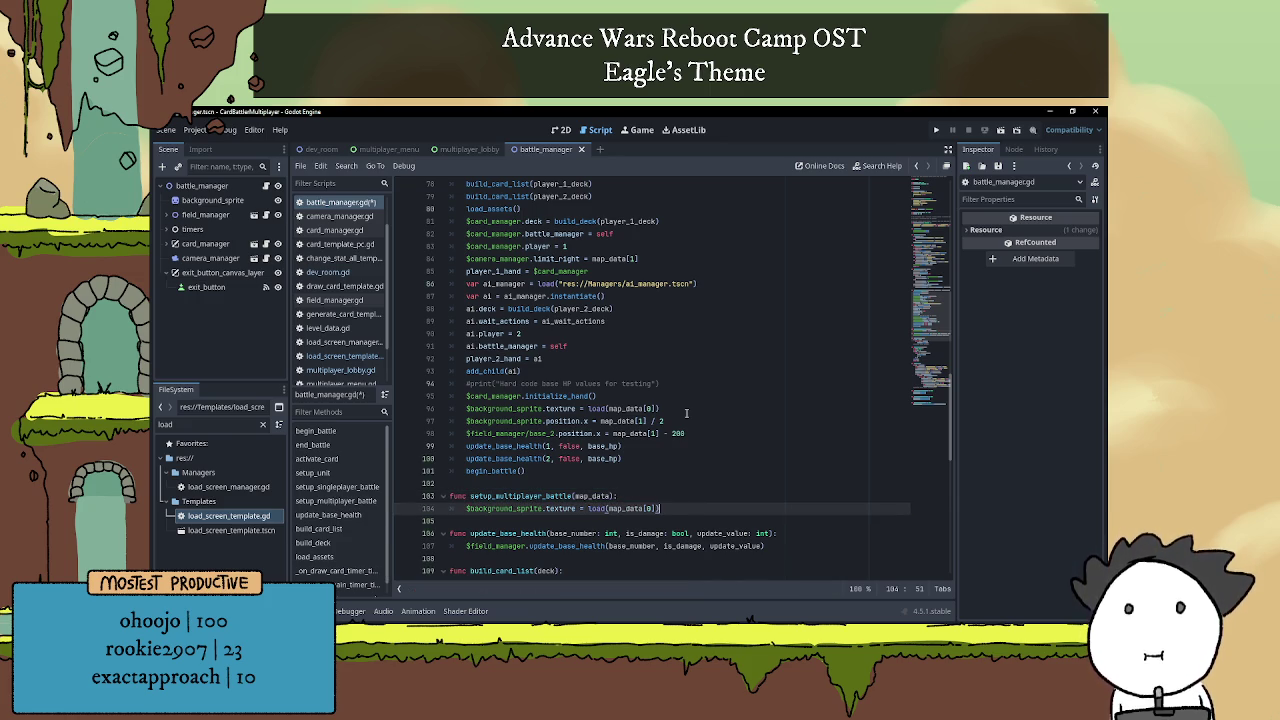
key("Return")
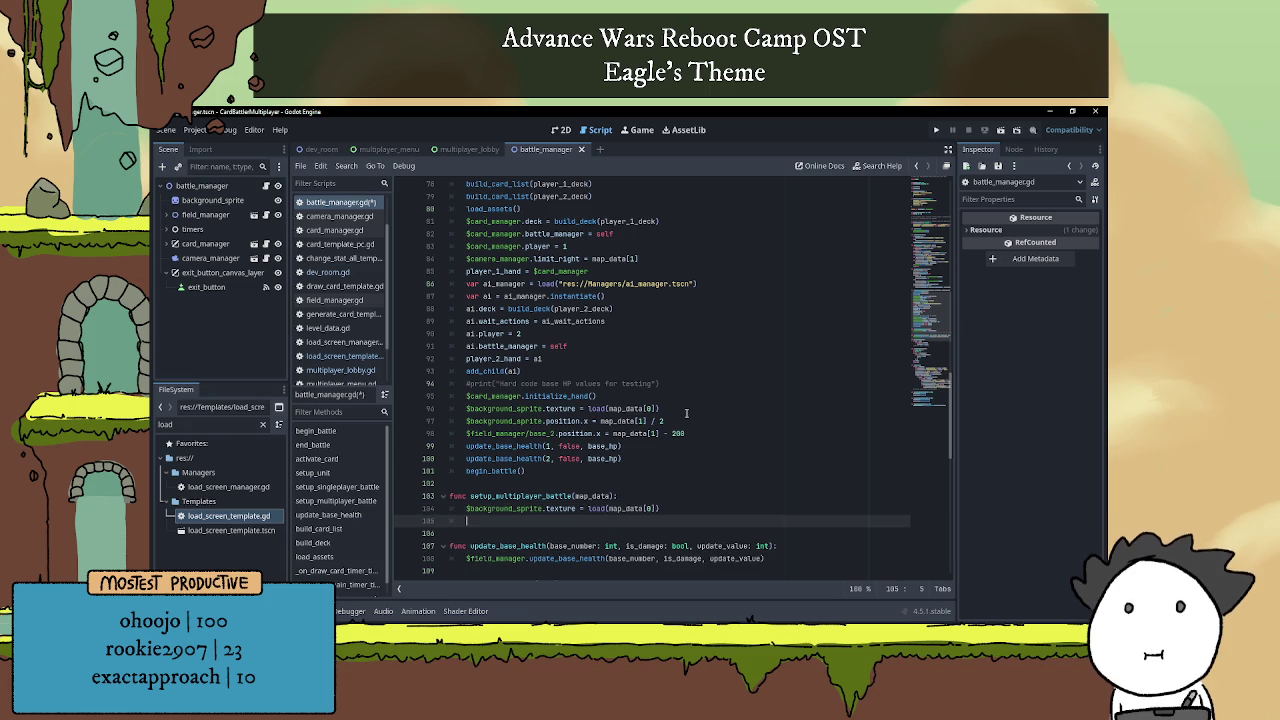
Compare map_data usage in the singleplayer function, then switch to multiplayer_lobby.
left_click(652, 433)
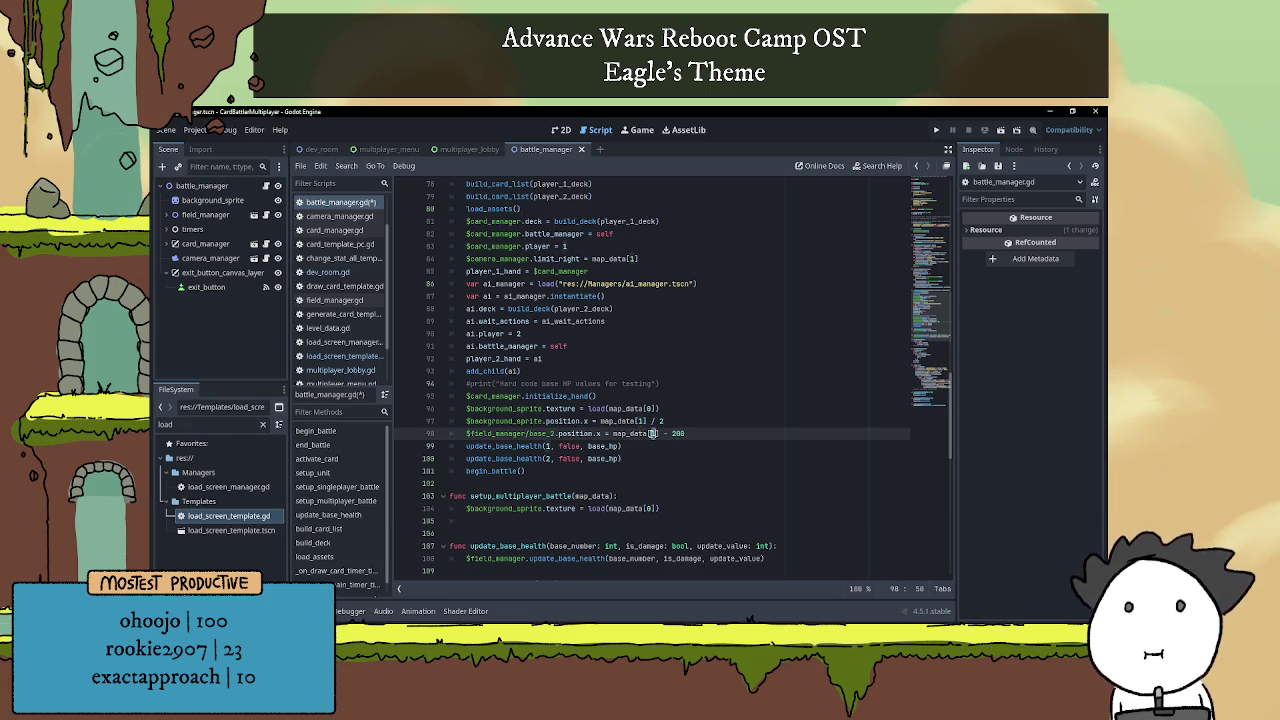
scroll(683, 437, "up", 3)
left_click_drag(796, 284, 833, 284)
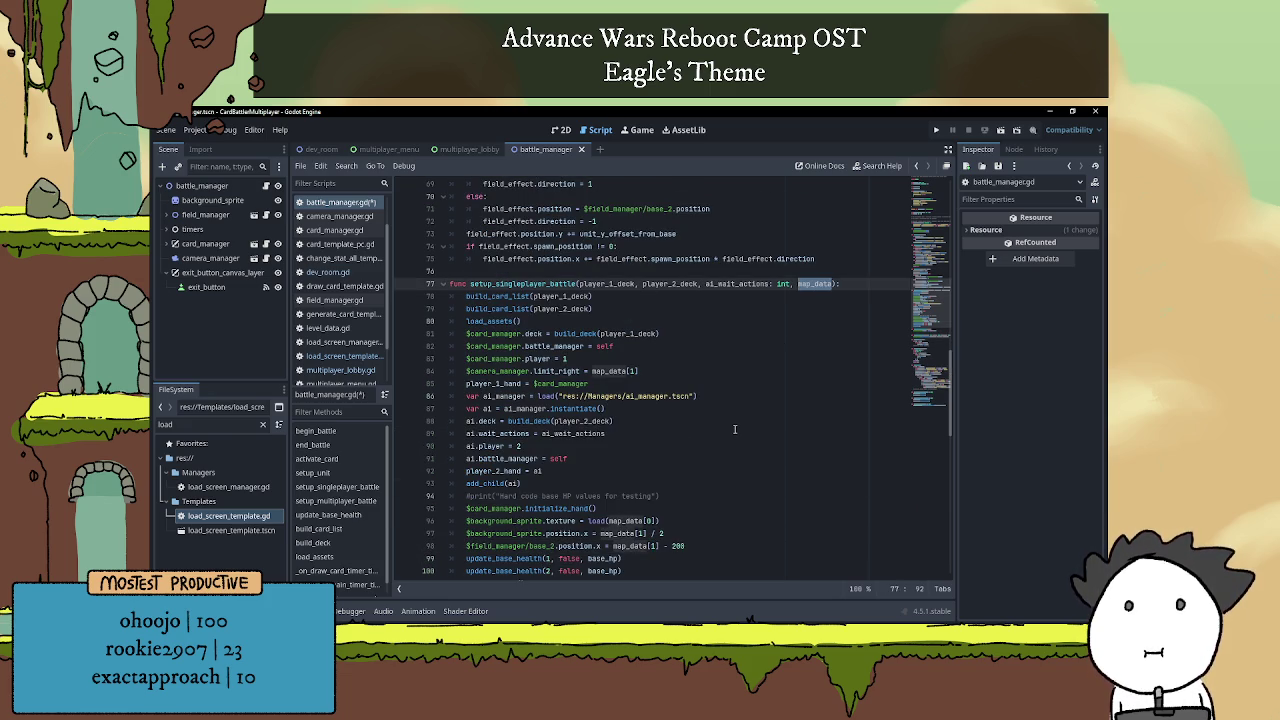
scroll(734, 429, "down", 4)
left_click(734, 425)
left_click(727, 446)
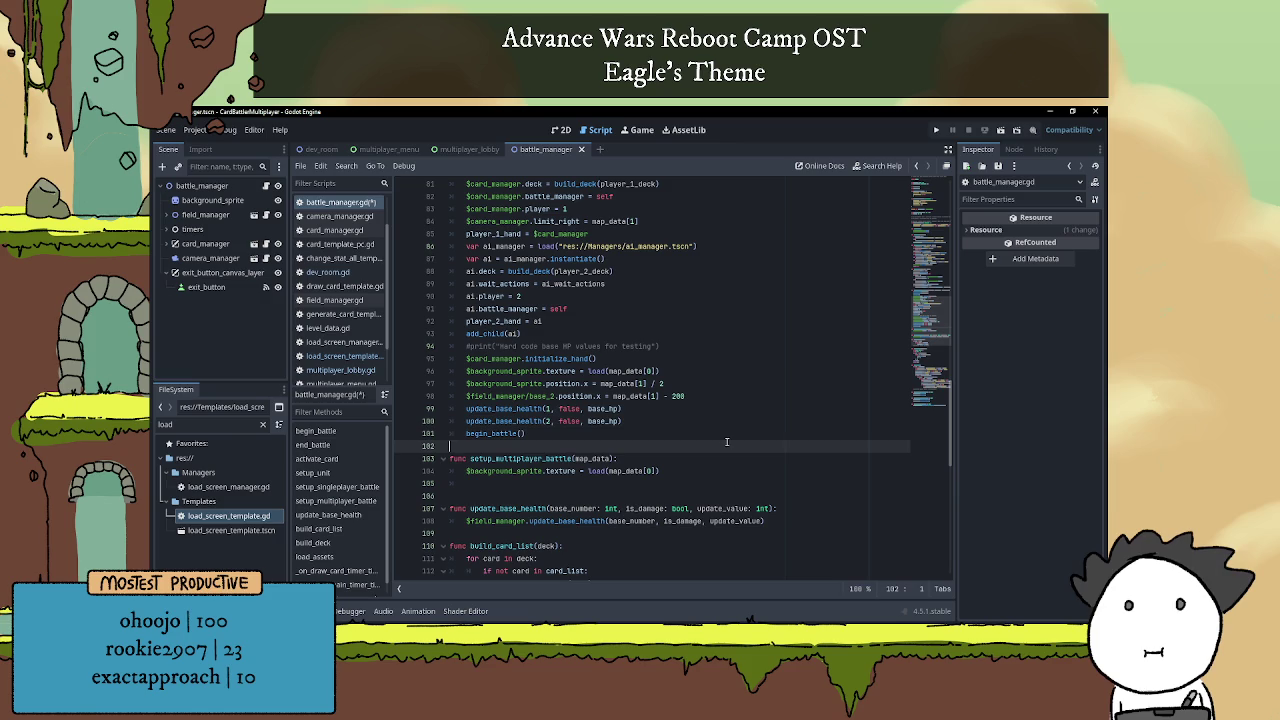
left_click(458, 150)
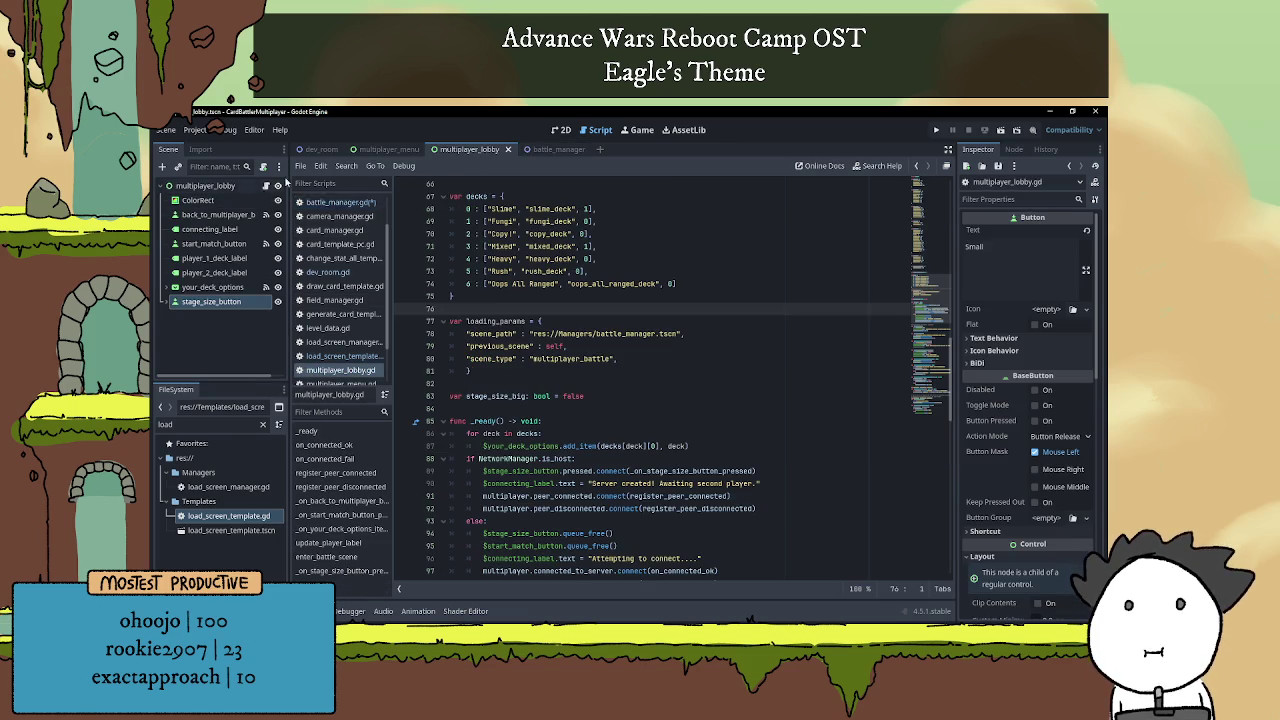
Review dev_room.gd's map_data entry with its 3840 and 1920 width values.
left_click(318, 150)
scroll(549, 390, "up", 8)
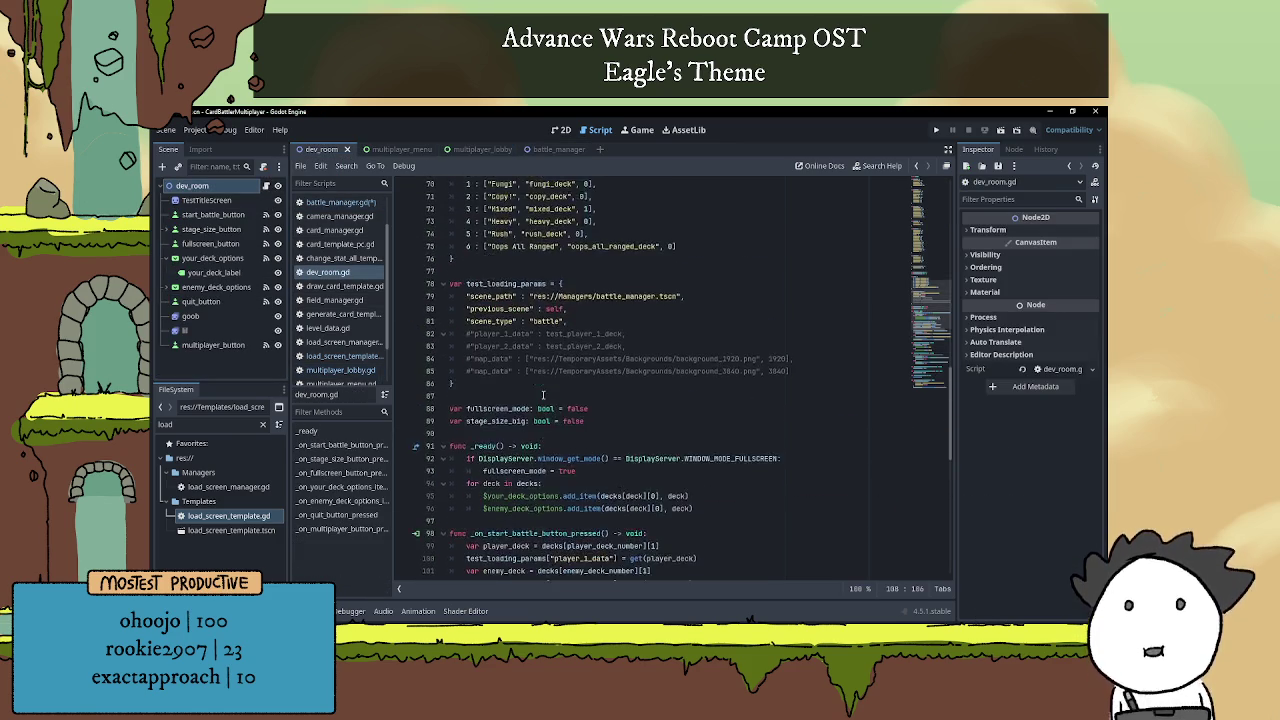
scroll(550, 390, "down", 12)
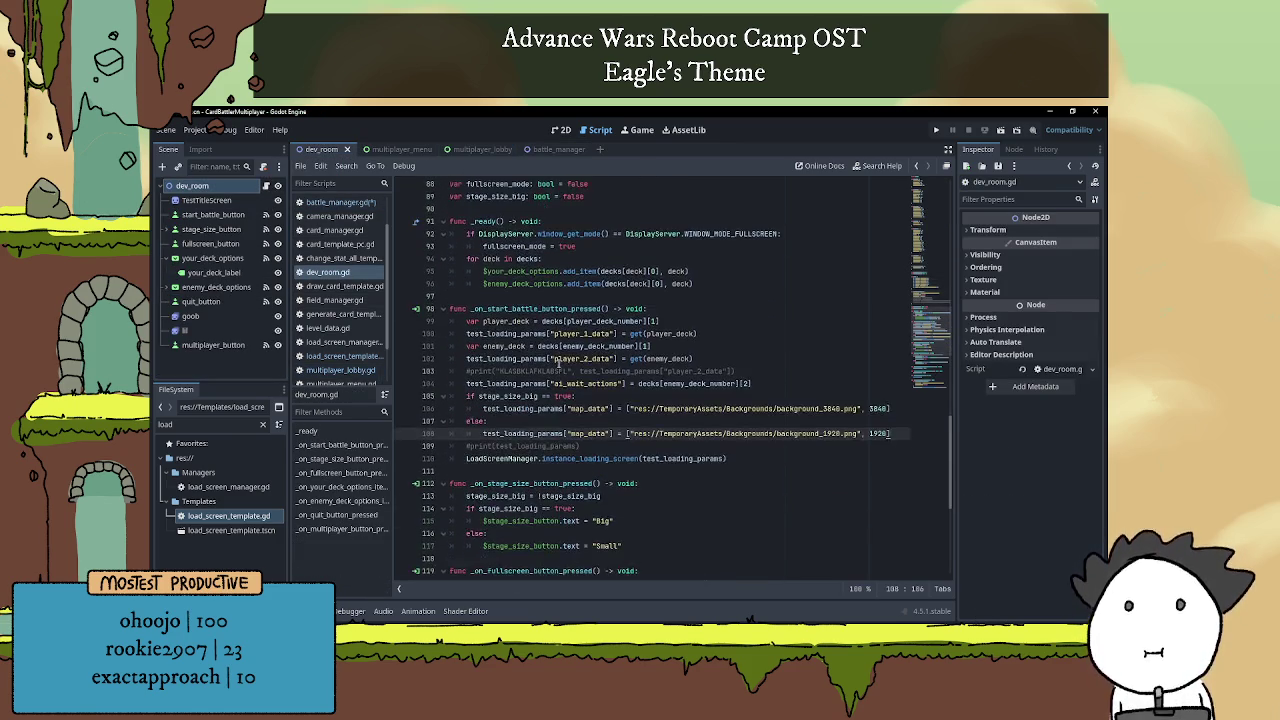
double_click(588, 408)
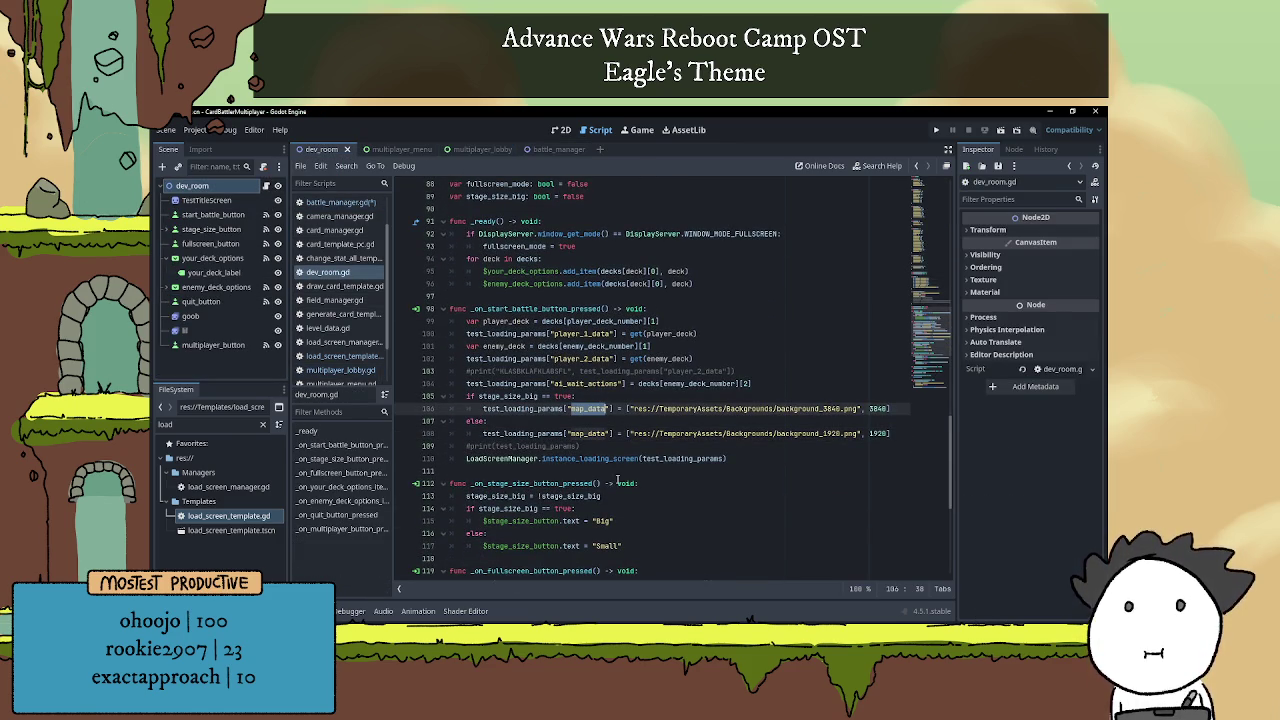
double_click(878, 408)
double_click(877, 433)
left_click(866, 420)
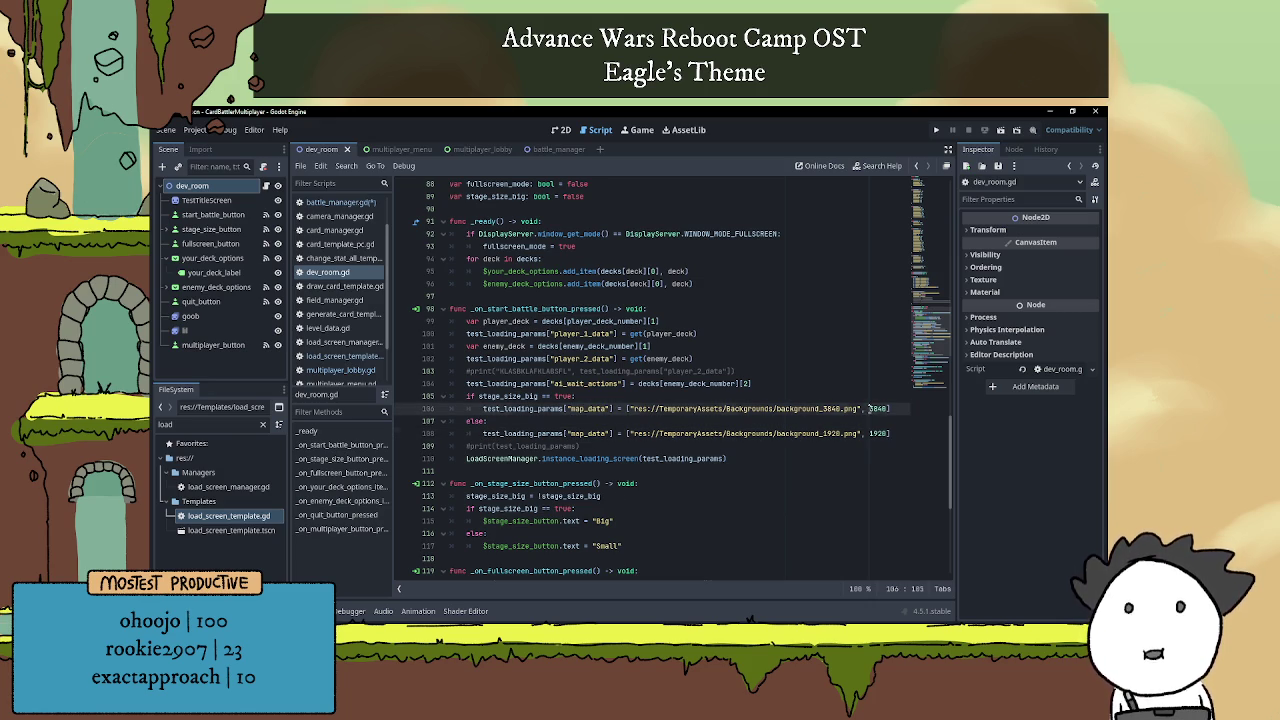
left_click(582, 446)
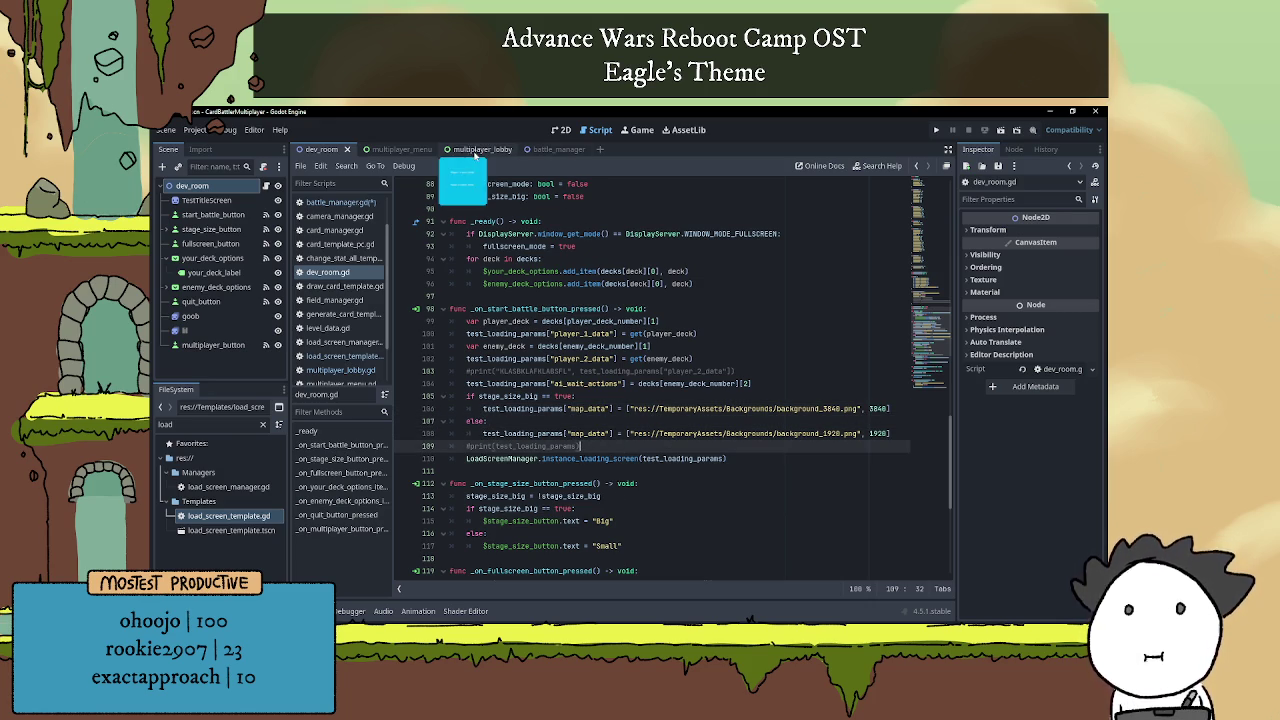
Glance over multiplayer_lobby.gd, then reopen battle_manager.gd at setup_multiplayer_battle.
left_click(470, 149)
scroll(532, 387, "down", 5)
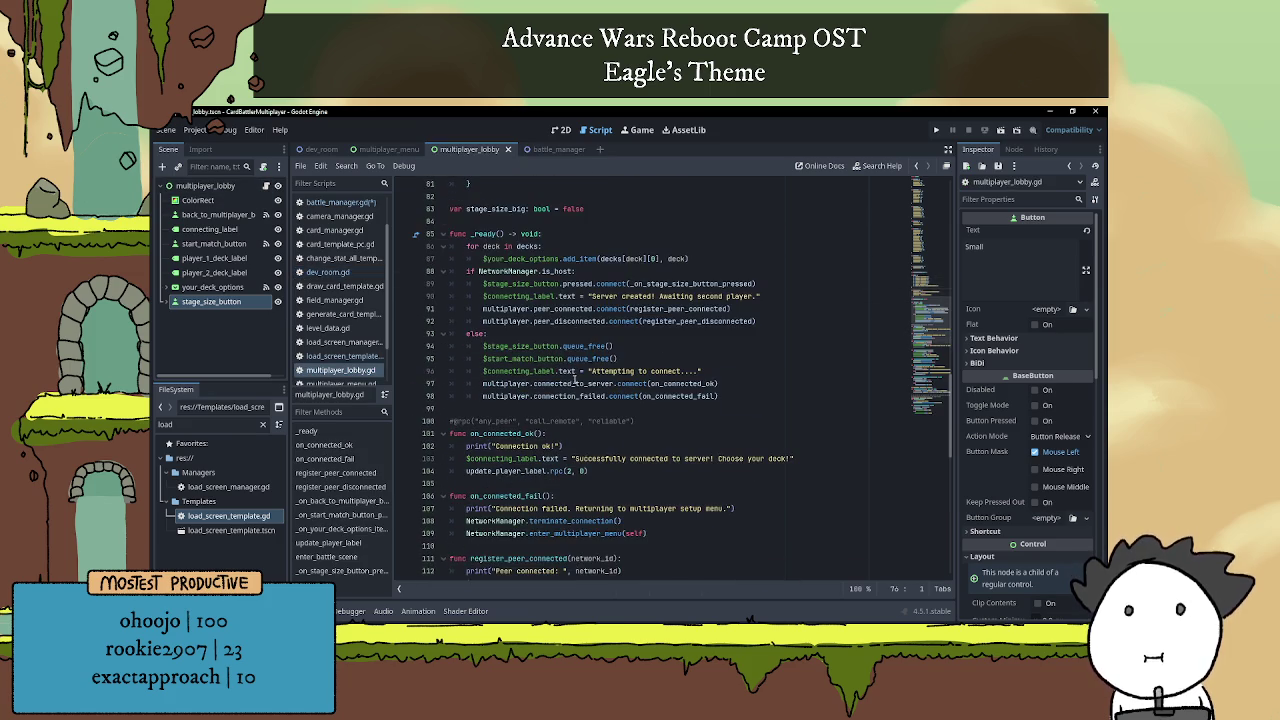
scroll(641, 453, "down", 16)
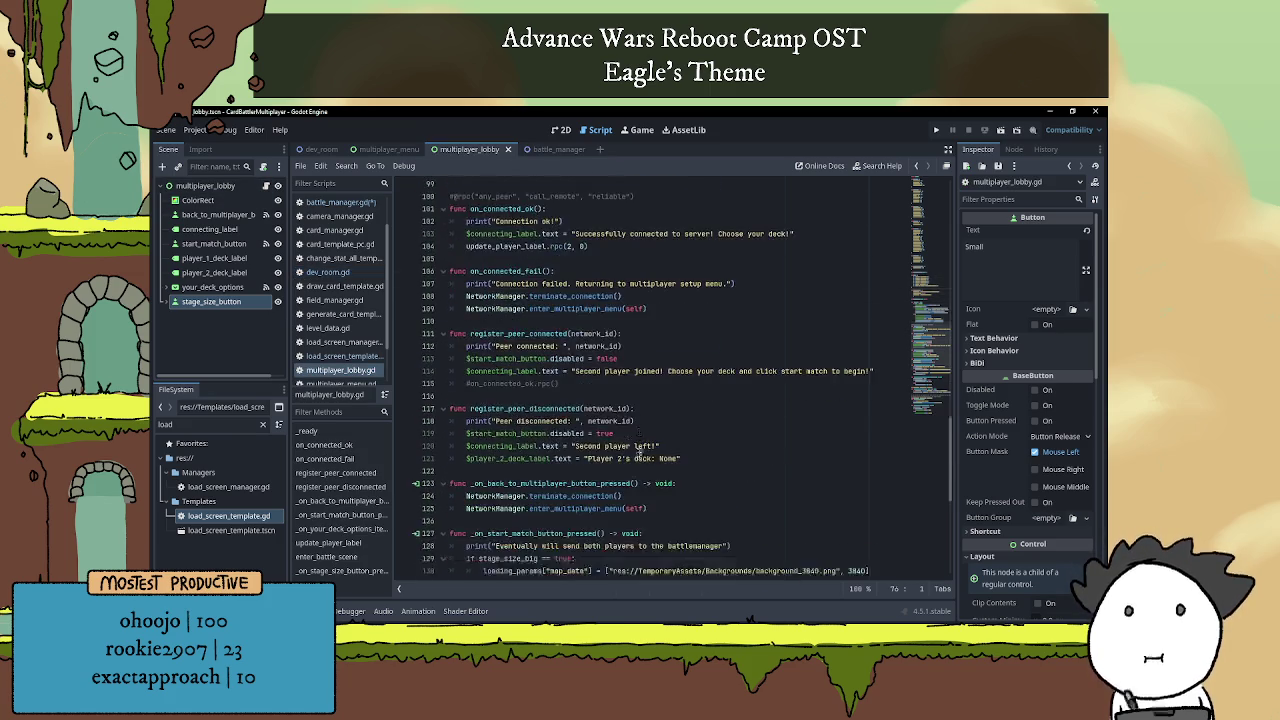
left_click(548, 149)
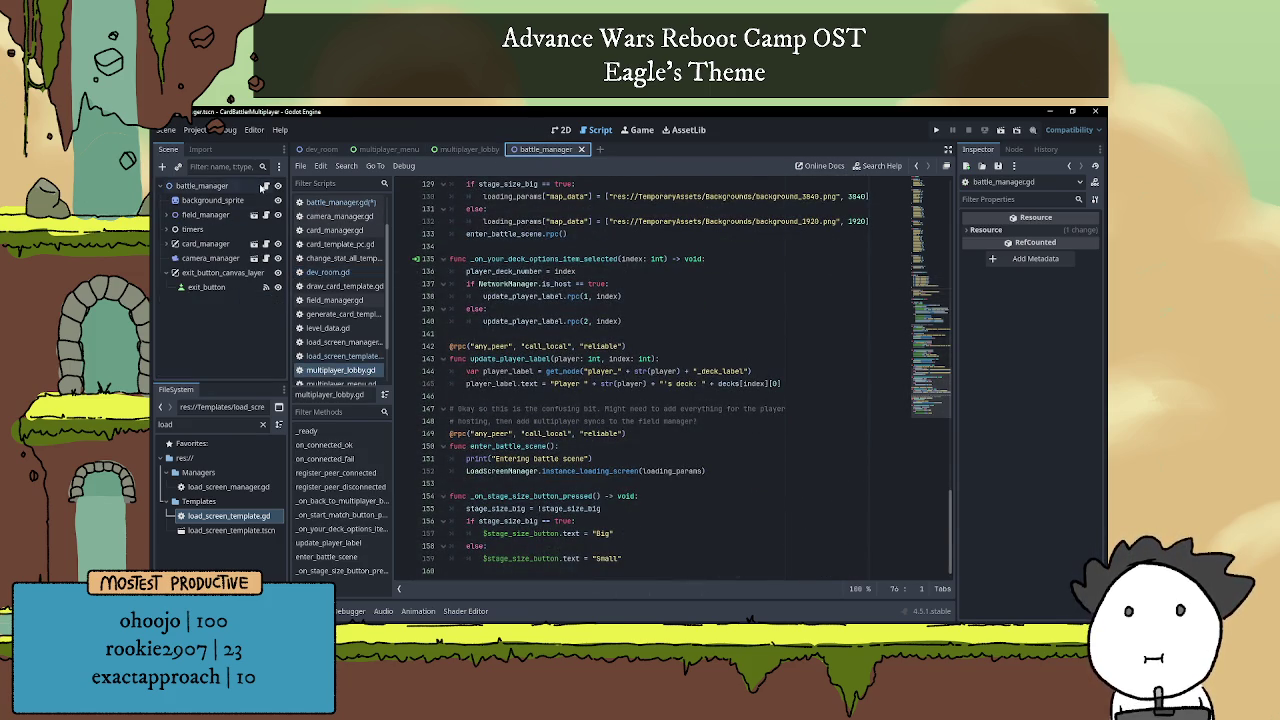
left_click(266, 186)
scroll(660, 468, "down", 3)
scroll(662, 420, "down", 3)
left_click(668, 290)
scroll(645, 350, "up", 3)
left_click(632, 384)
scroll(630, 383, "up", 4)
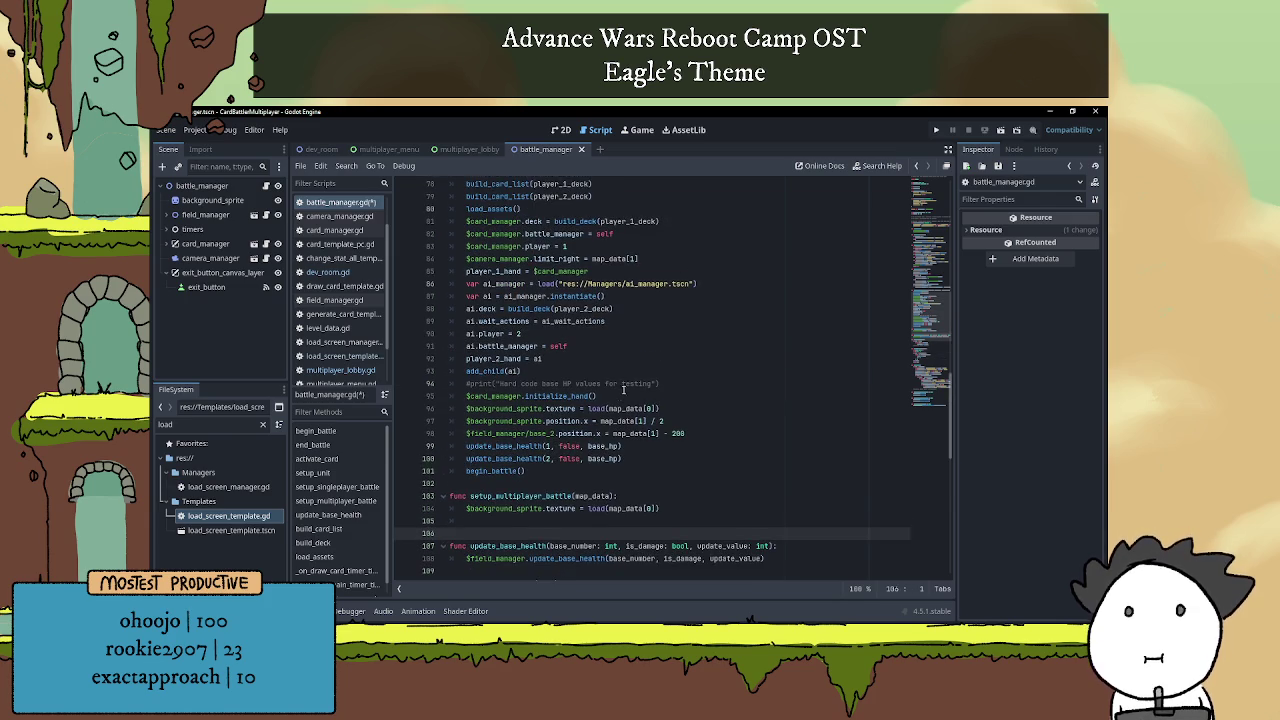
Paste the background_sprite x-position line 97 into setup_multiplayer_battle.
scroll(656, 410, "down", 1)
scroll(595, 326, "up", 1)
scroll(560, 282, "up", 1)
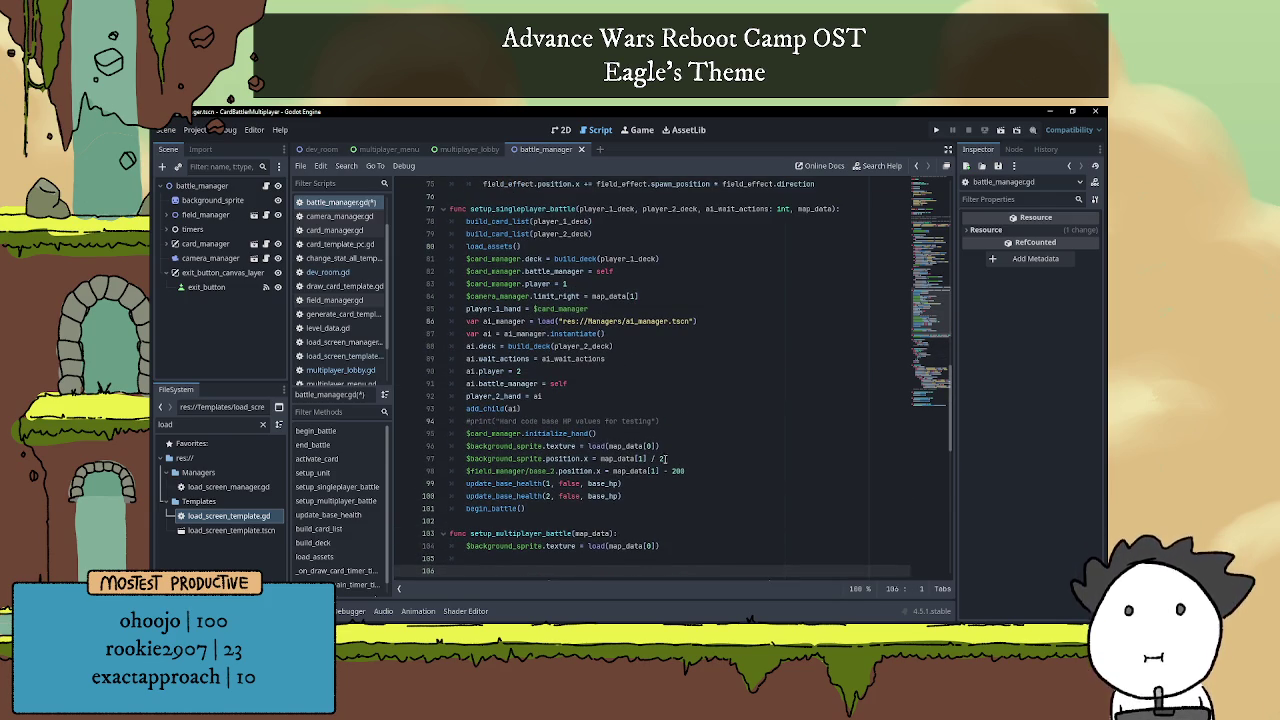
left_click_drag(466, 458, 669, 457)
key("ctrl+c")
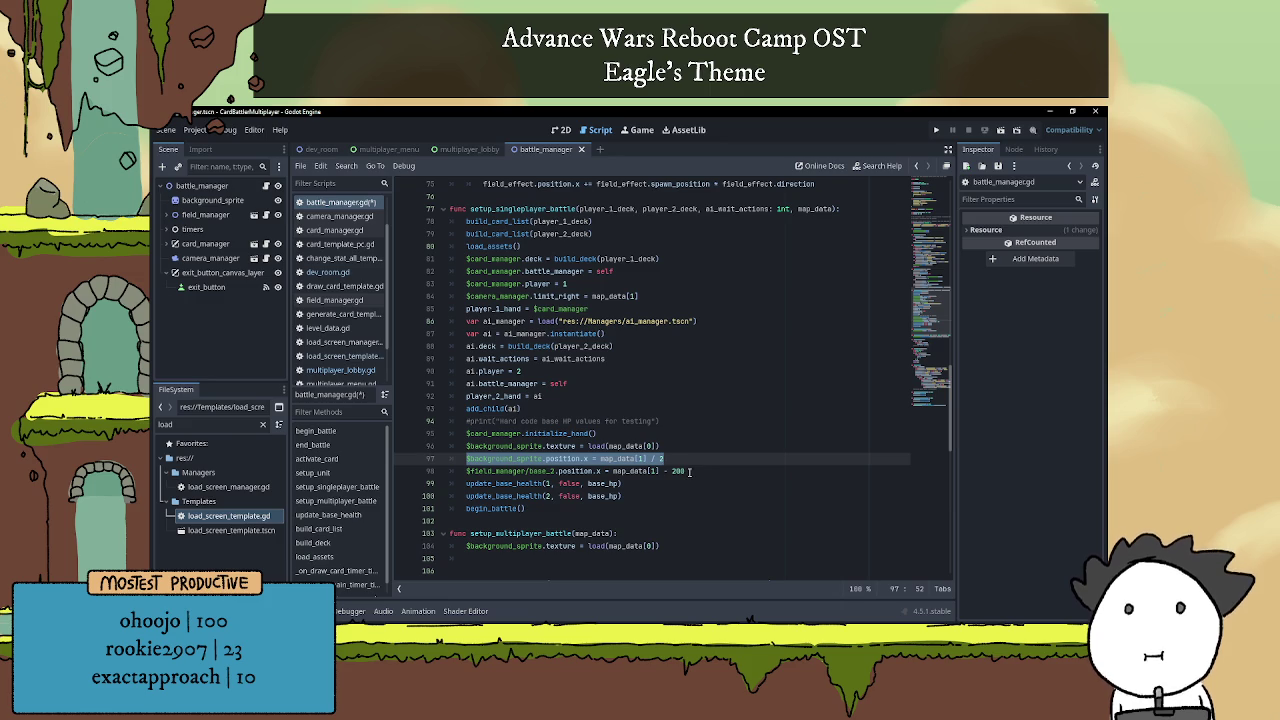
scroll(578, 469, "down", 2)
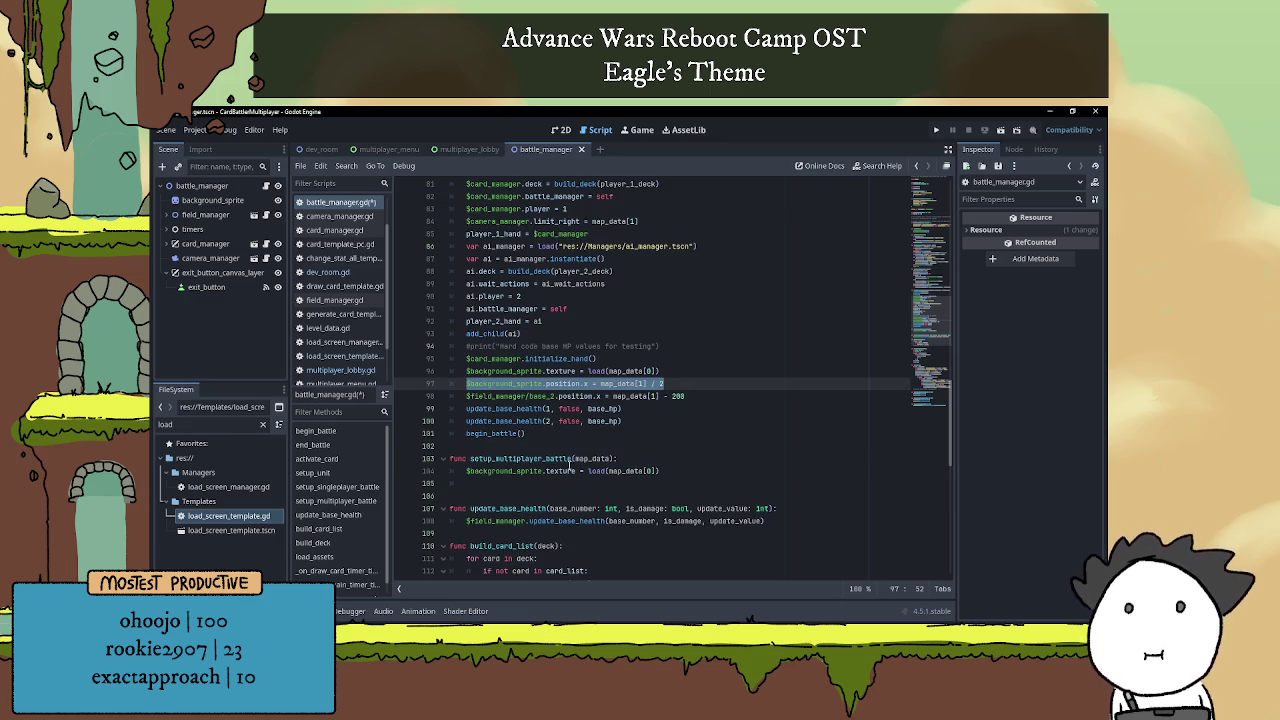
left_click(521, 483)
key("ctrl+v")
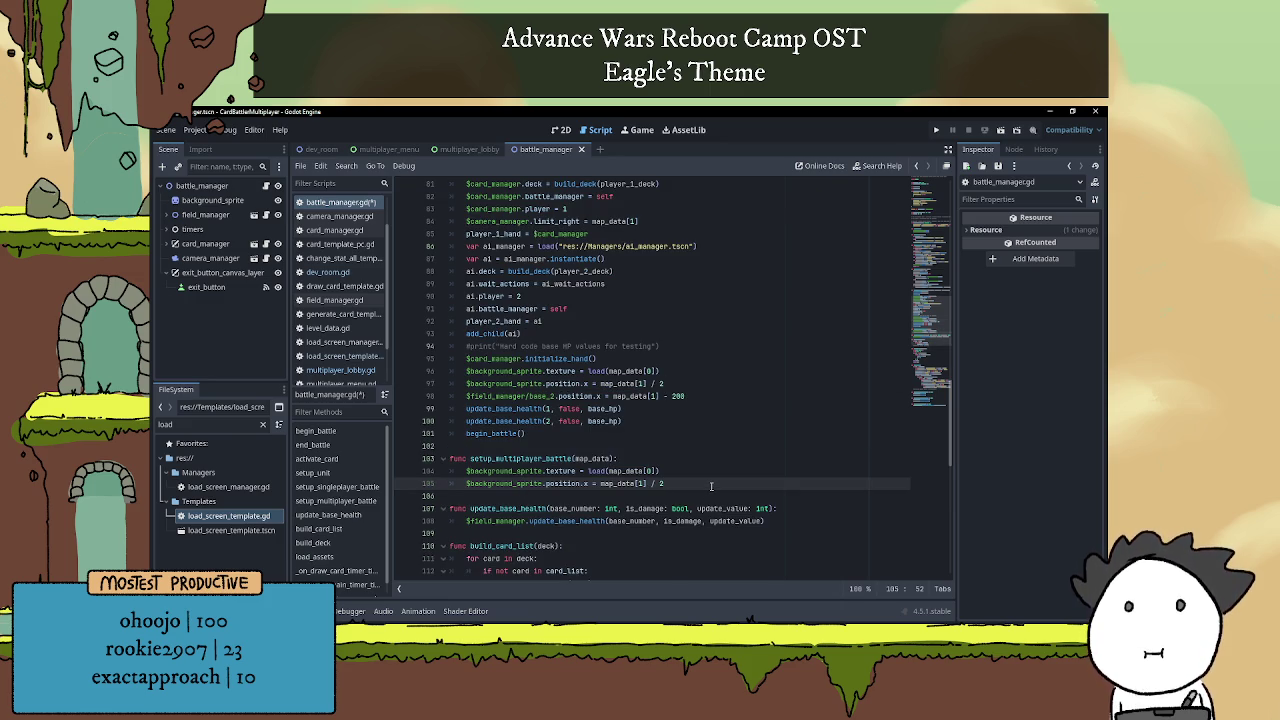
key("Return")
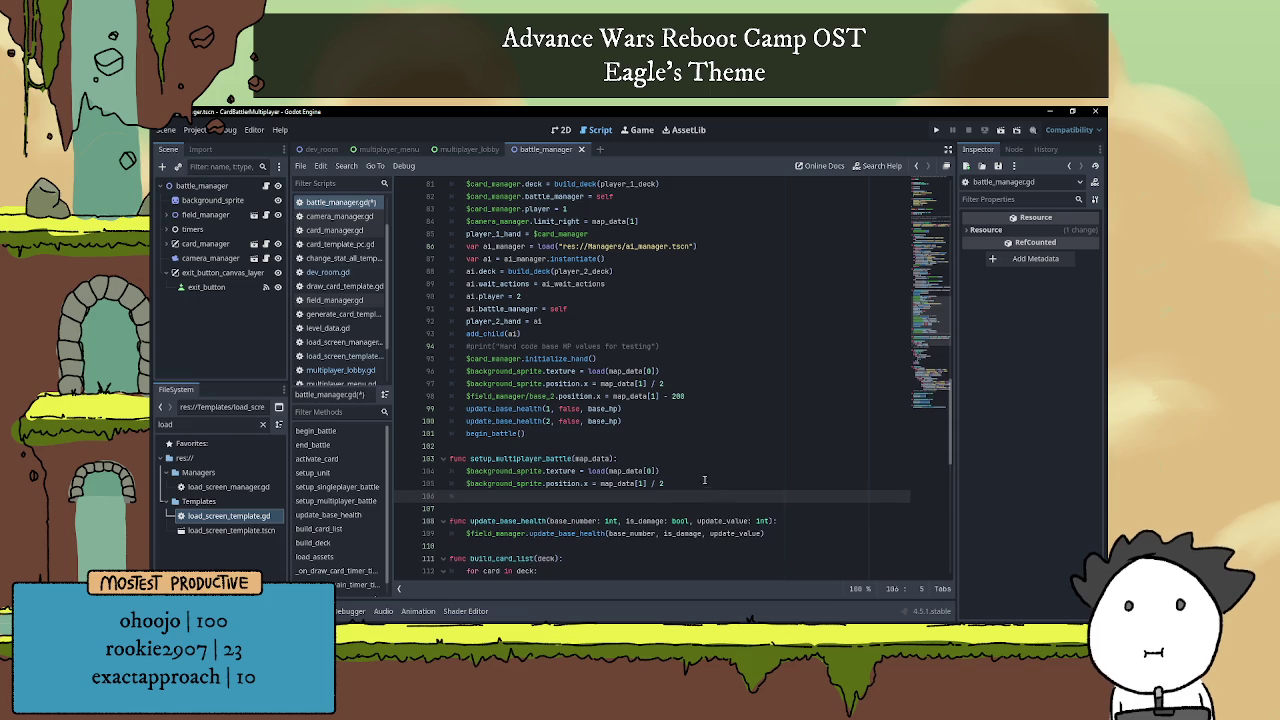
Copy the base_2 x-position line 98 into setup_multiplayer_battle too.
left_click_drag(467, 396, 710, 397)
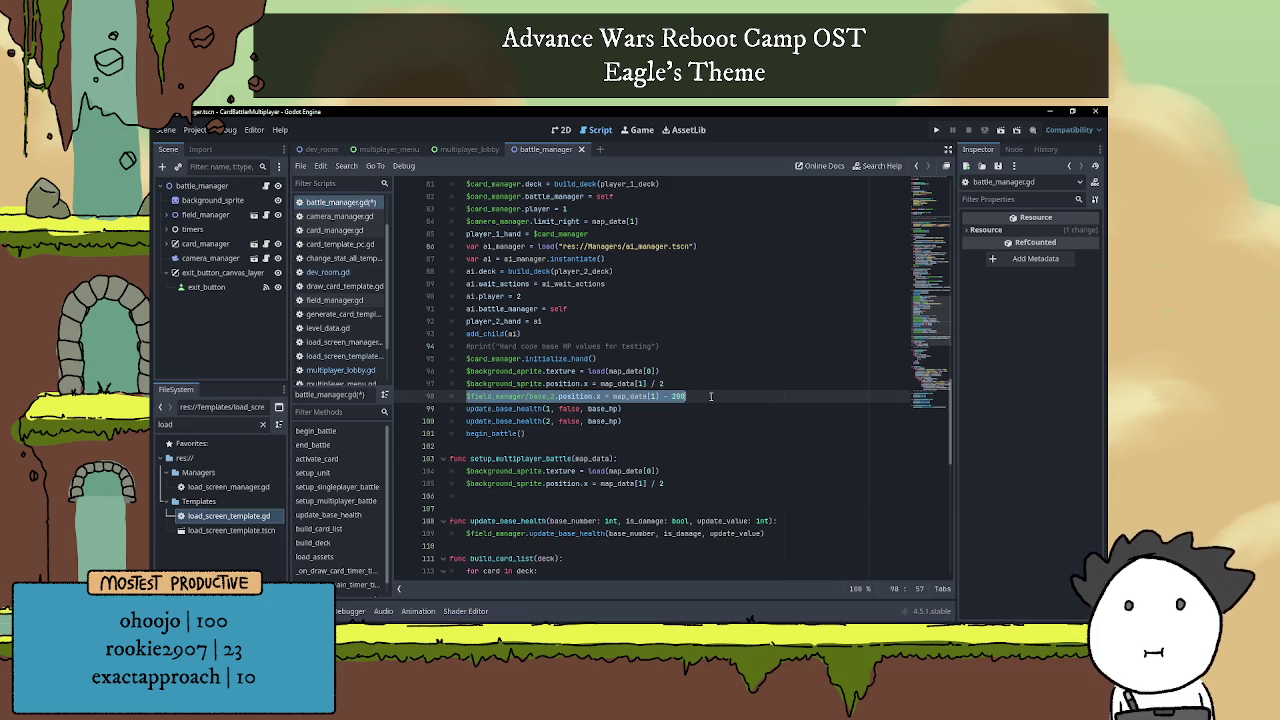
key("ctrl+c")
left_click(579, 490)
key("ctrl+v")
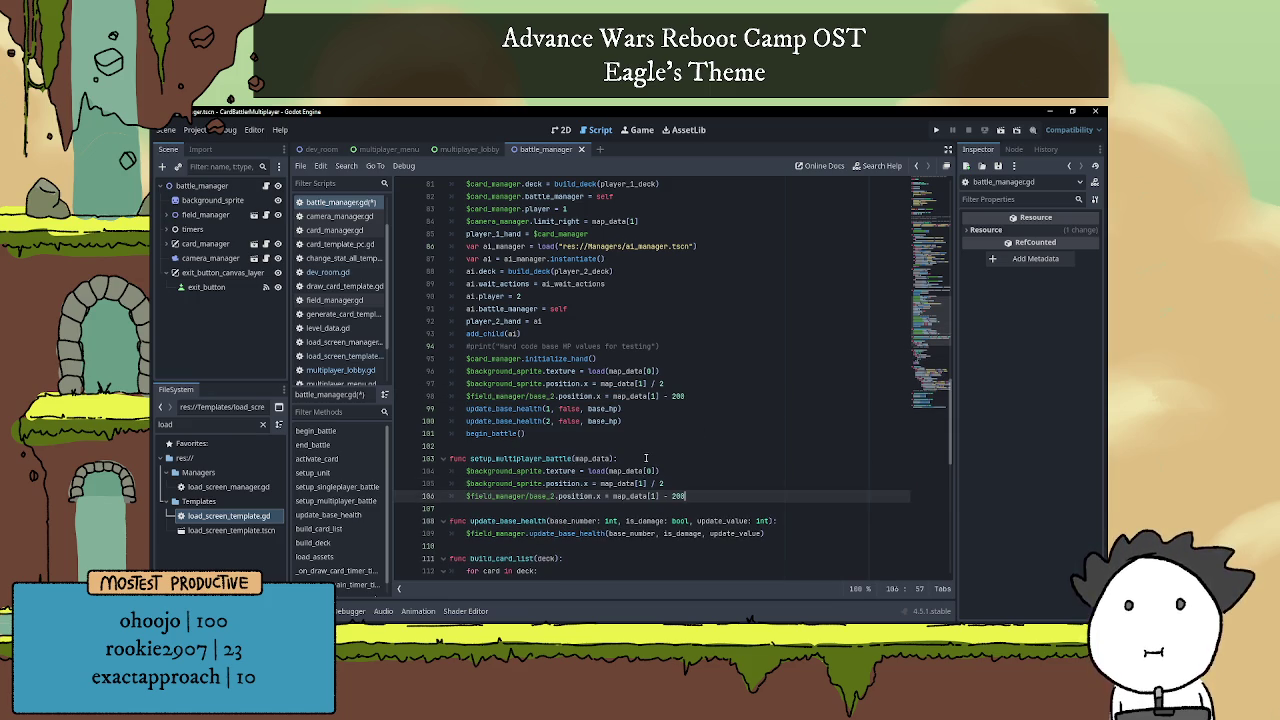
left_click(645, 445)
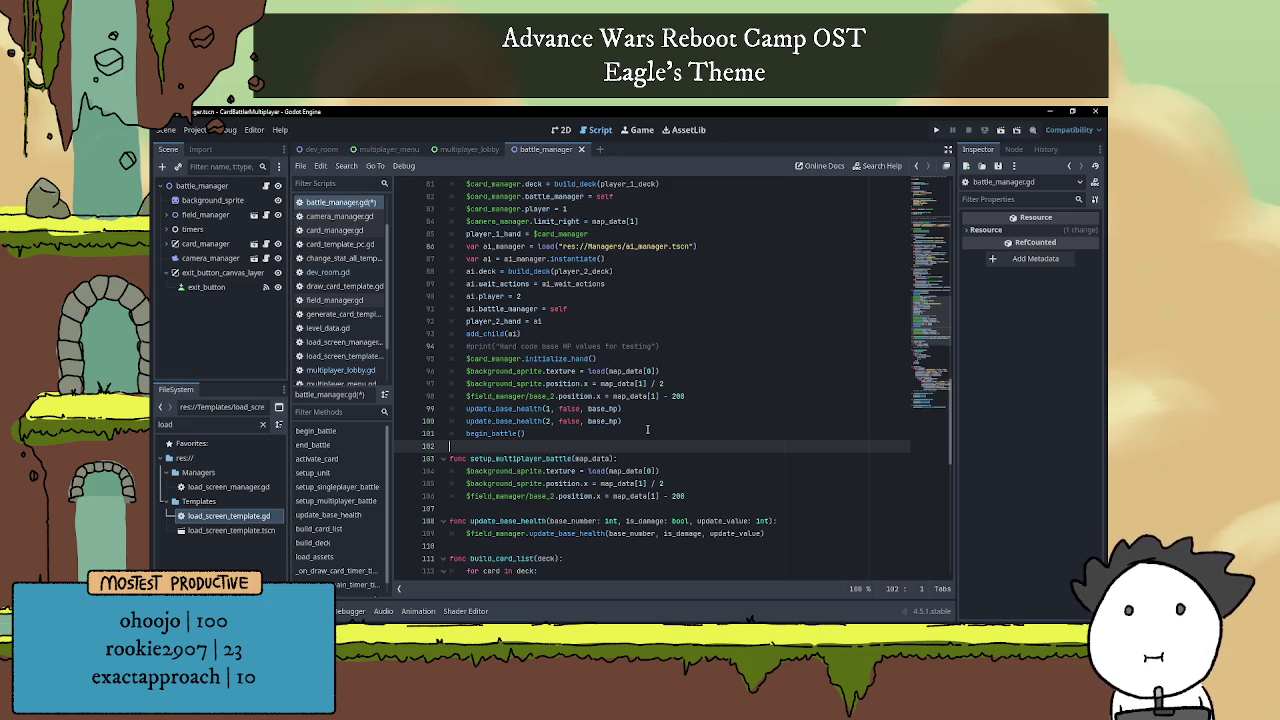
Review the new function and run the project to test multiplayer.
scroll(651, 425, "down", 1)
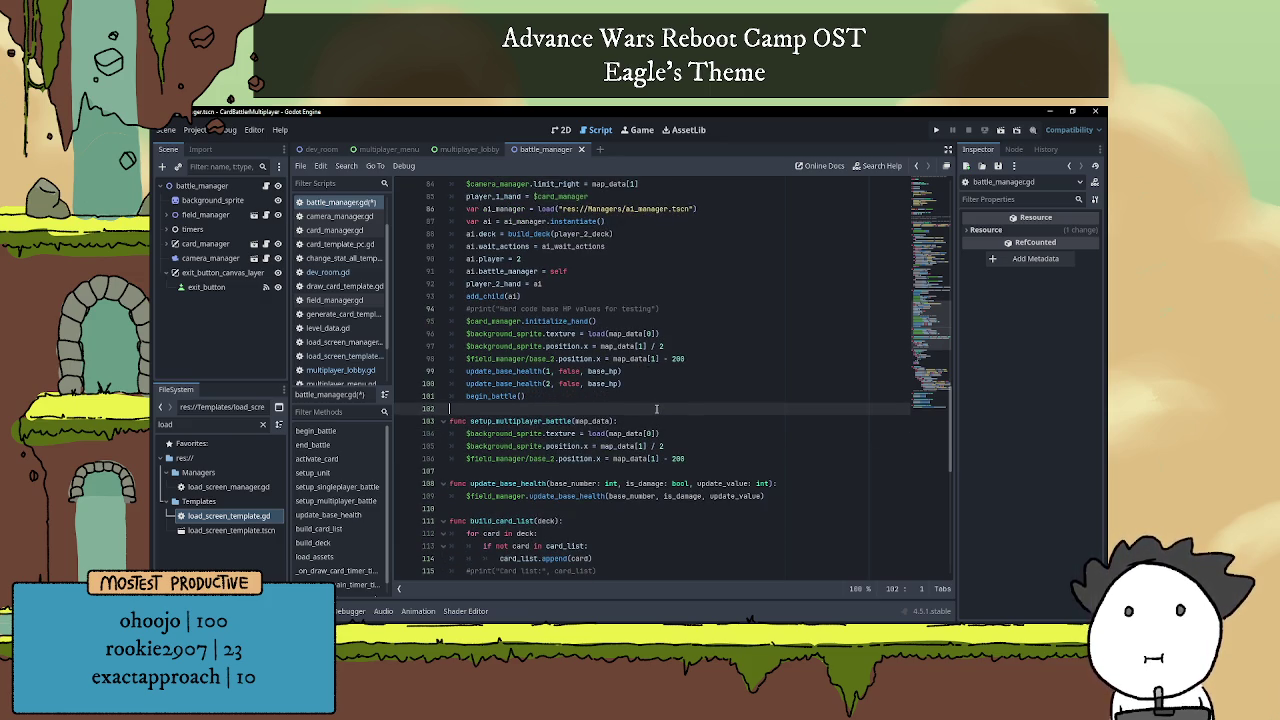
scroll(658, 420, "up", 2)
left_click(716, 490)
left_click(705, 460)
scroll(710, 458, "down", 1)
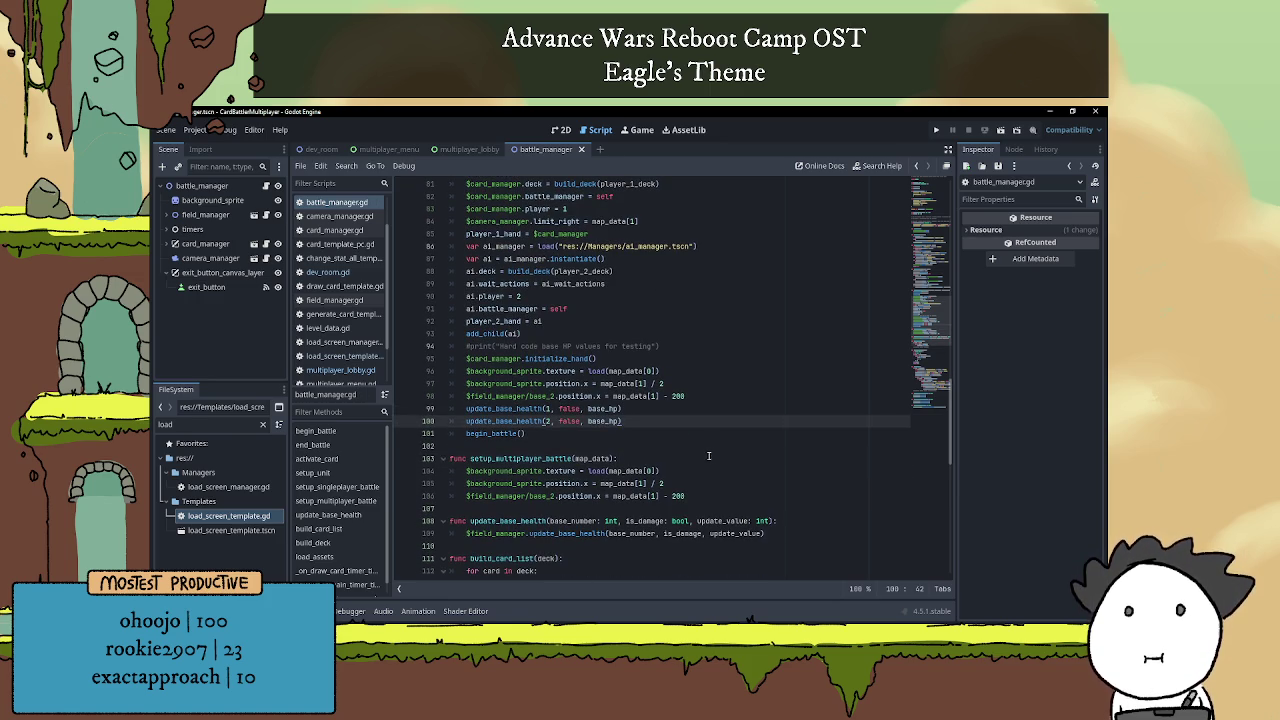
left_click(690, 444)
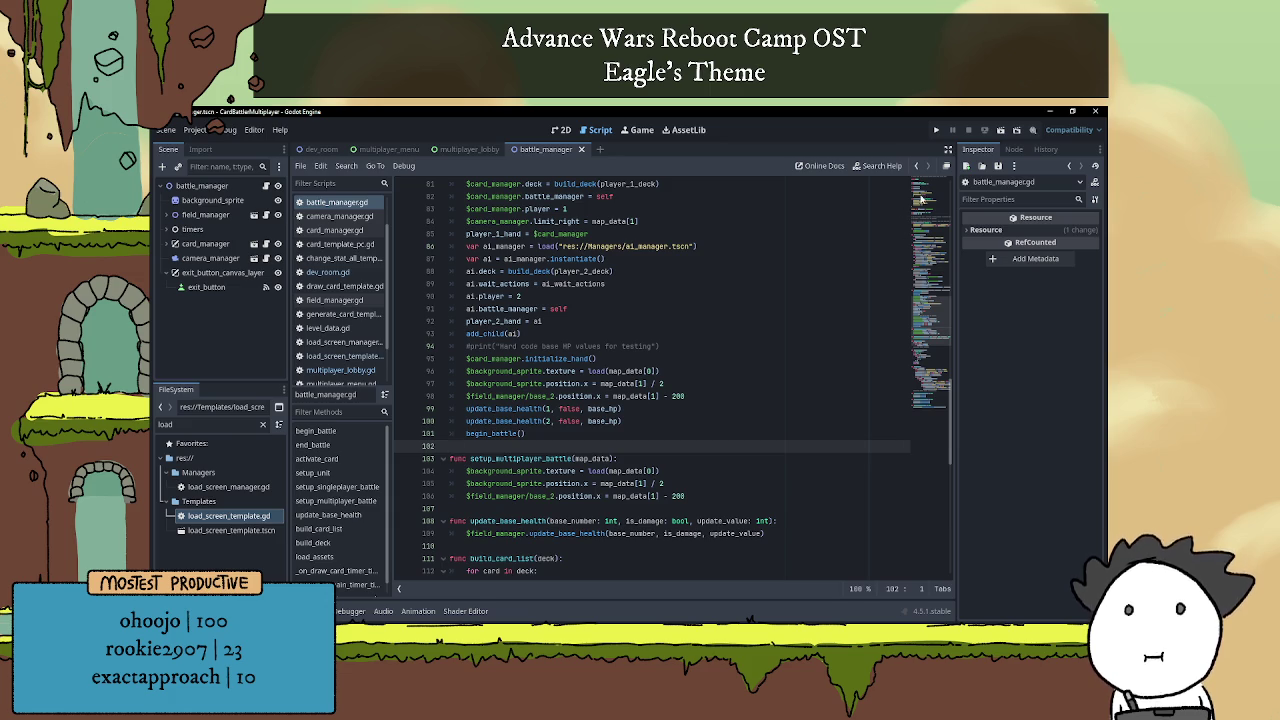
left_click(938, 130)
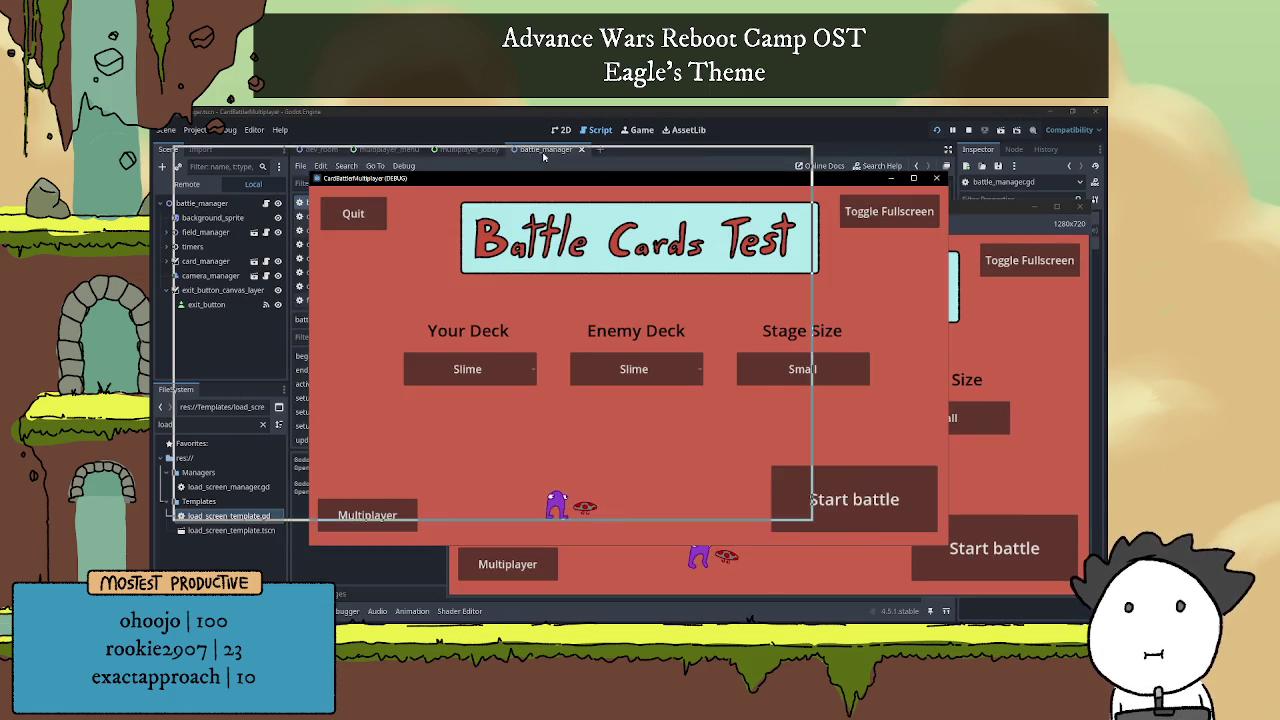
Host a battle in the first game window and join it from the second.
left_click(231, 485)
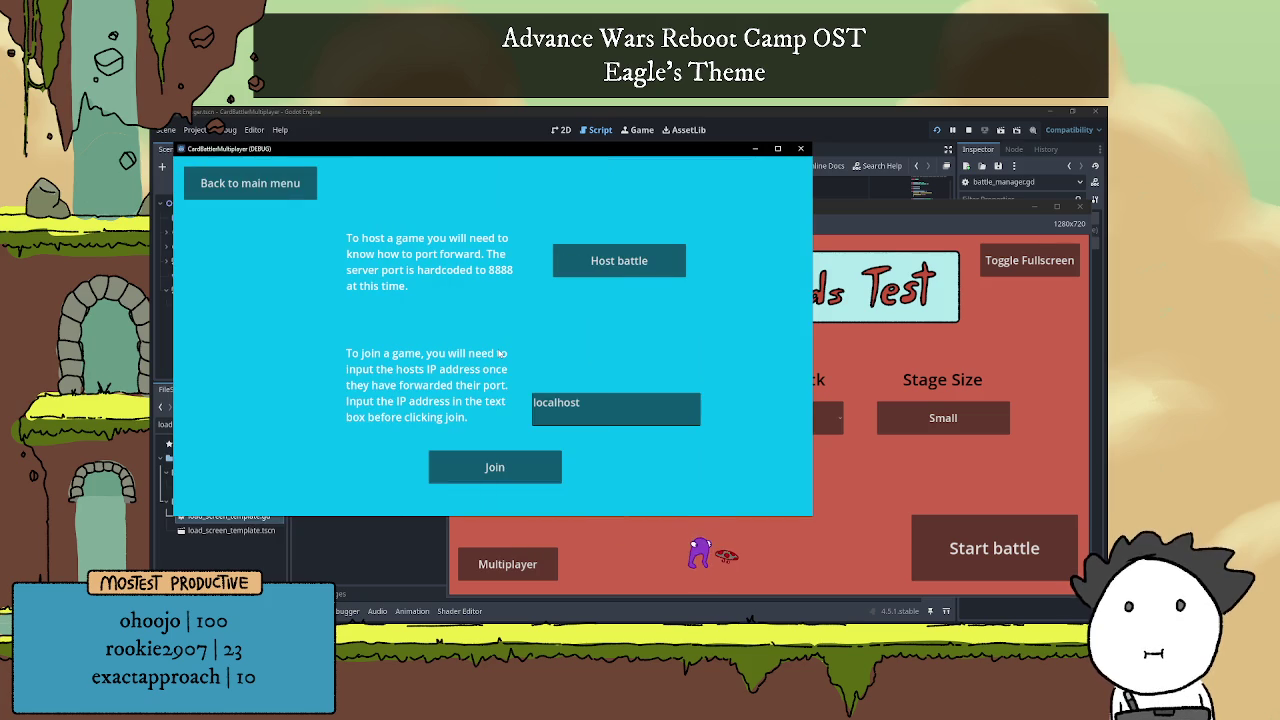
left_click(619, 260)
left_click(715, 503)
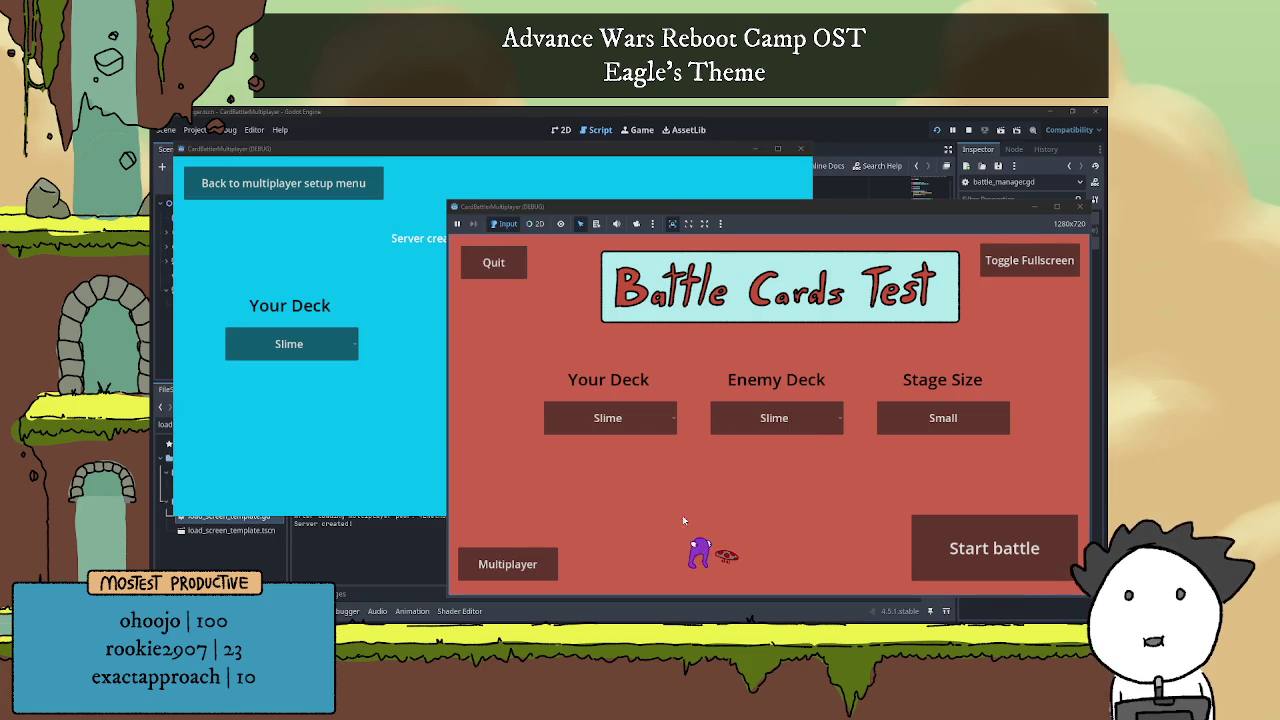
left_click(541, 565)
left_click(720, 545)
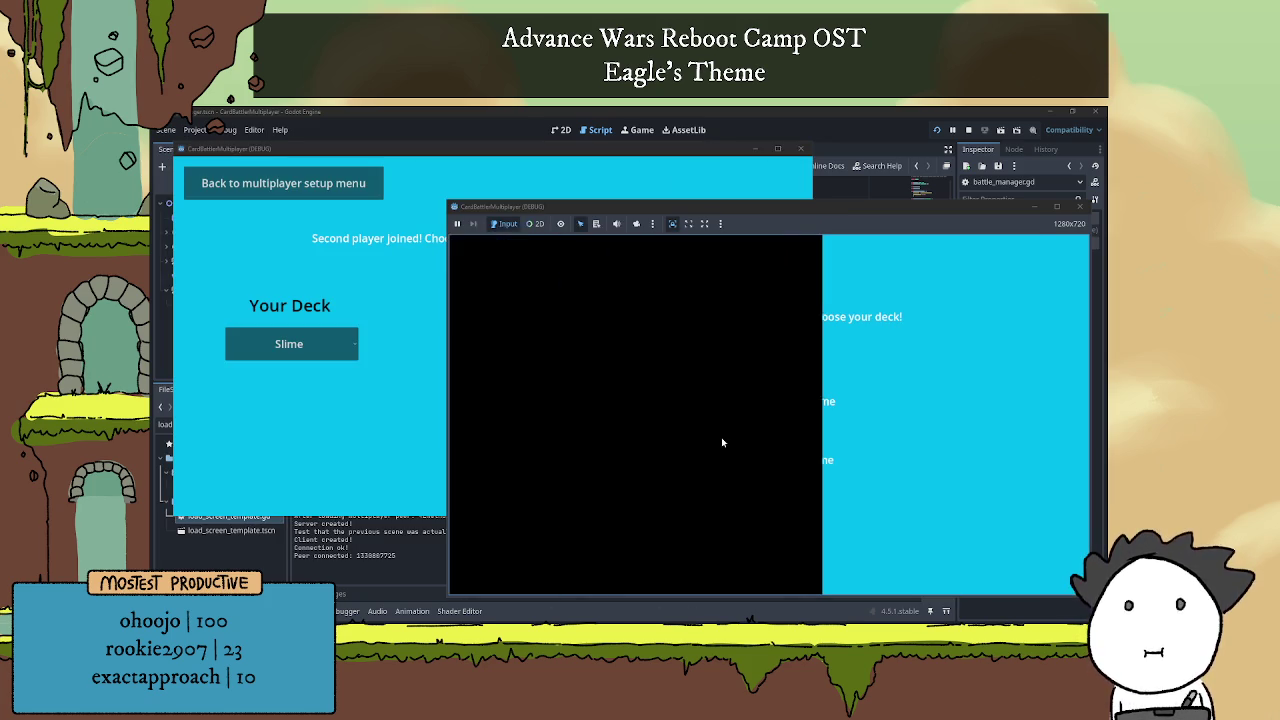
In the host lobby, toggle Stage Size between Big and Small, then start the match.
left_click(412, 402)
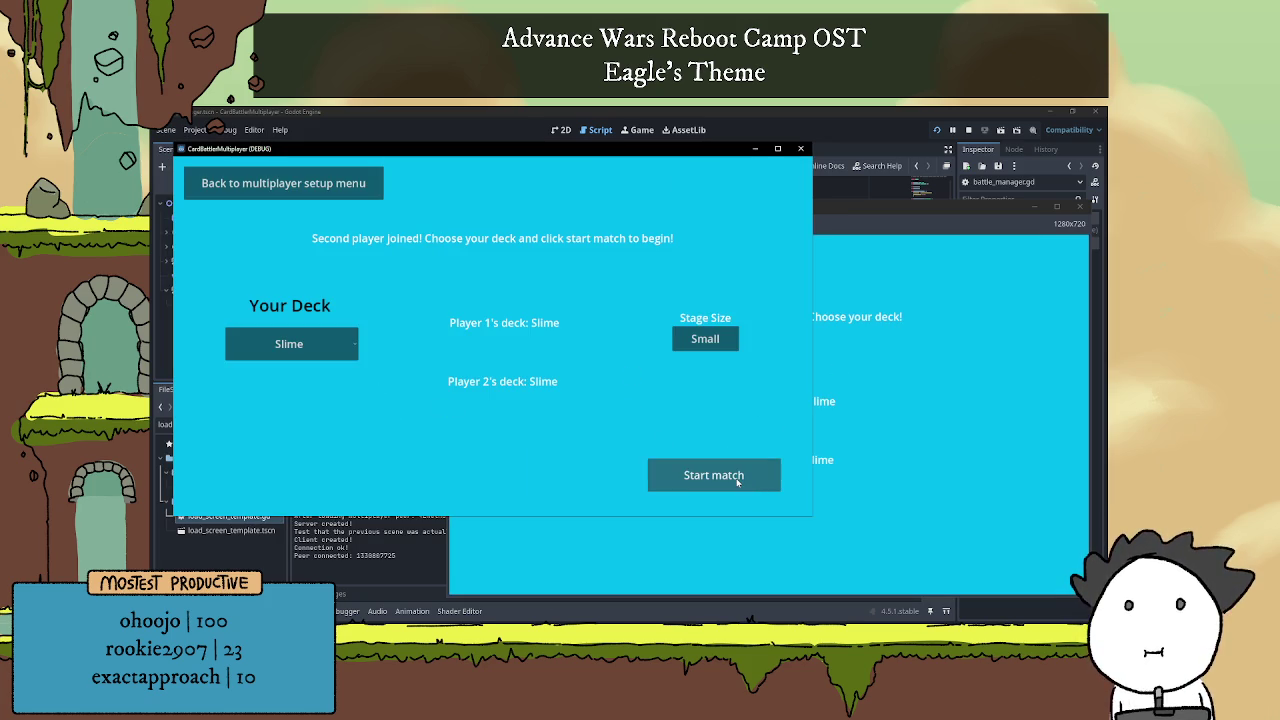
left_click(710, 341)
left_click(708, 341)
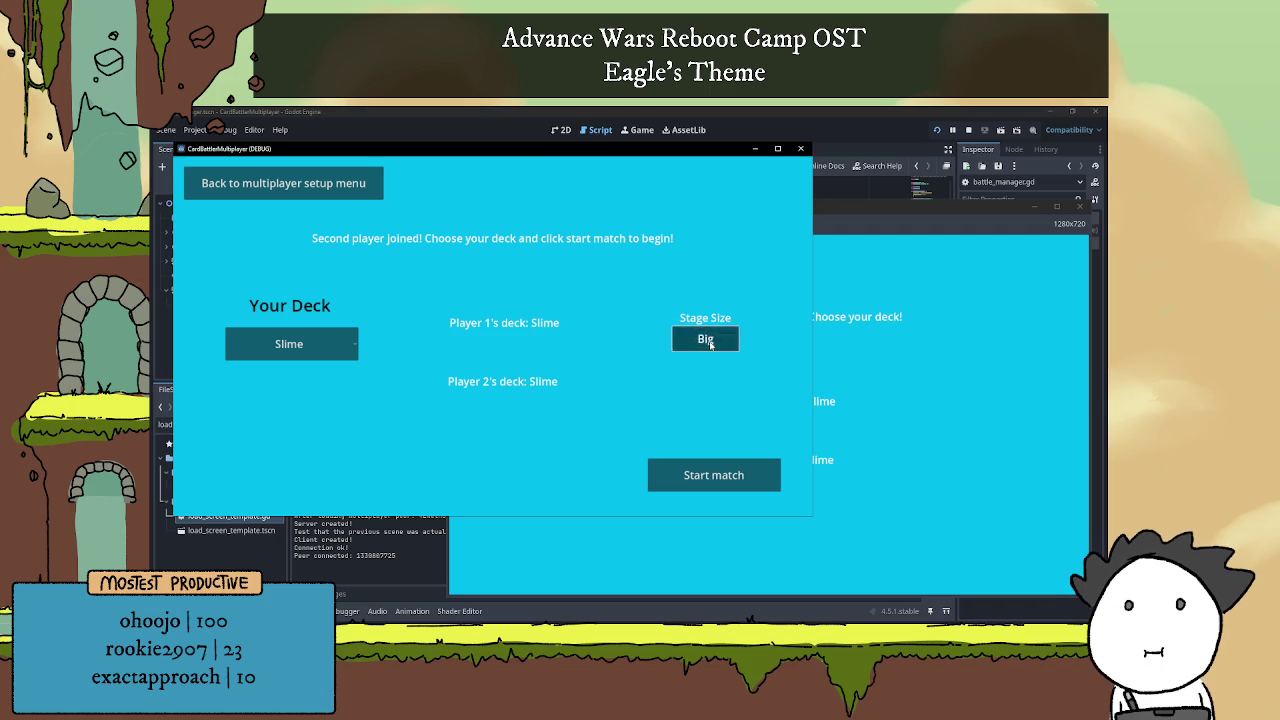
left_click(716, 477)
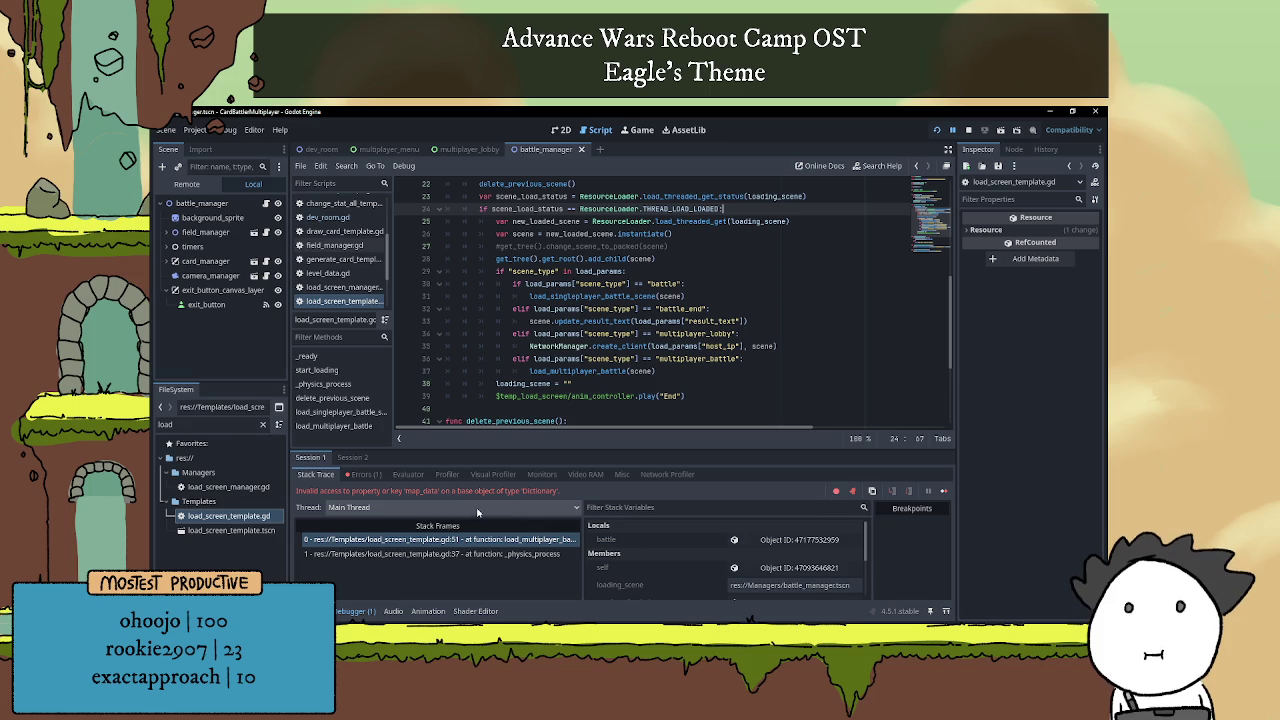
Read the map_data Dictionary error in the Debugger's Errors list, then collapse the debugger panel.
left_click(365, 476)
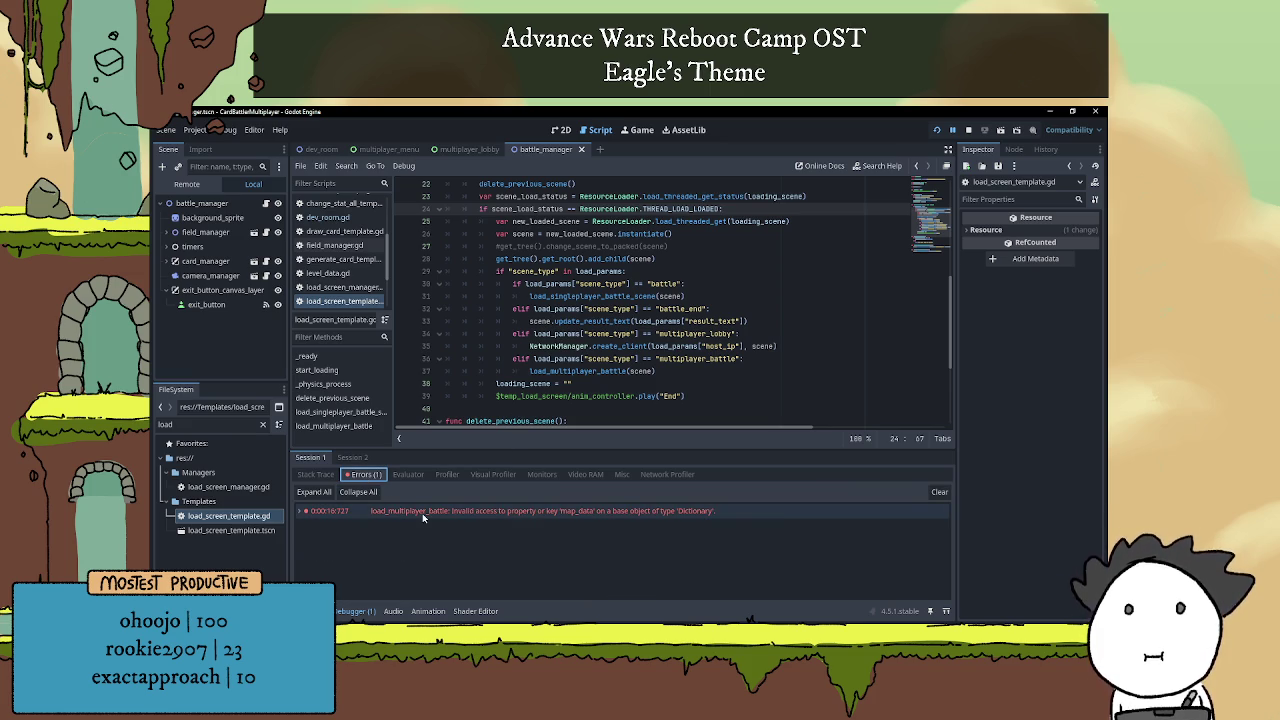
mouse_move(422, 513)
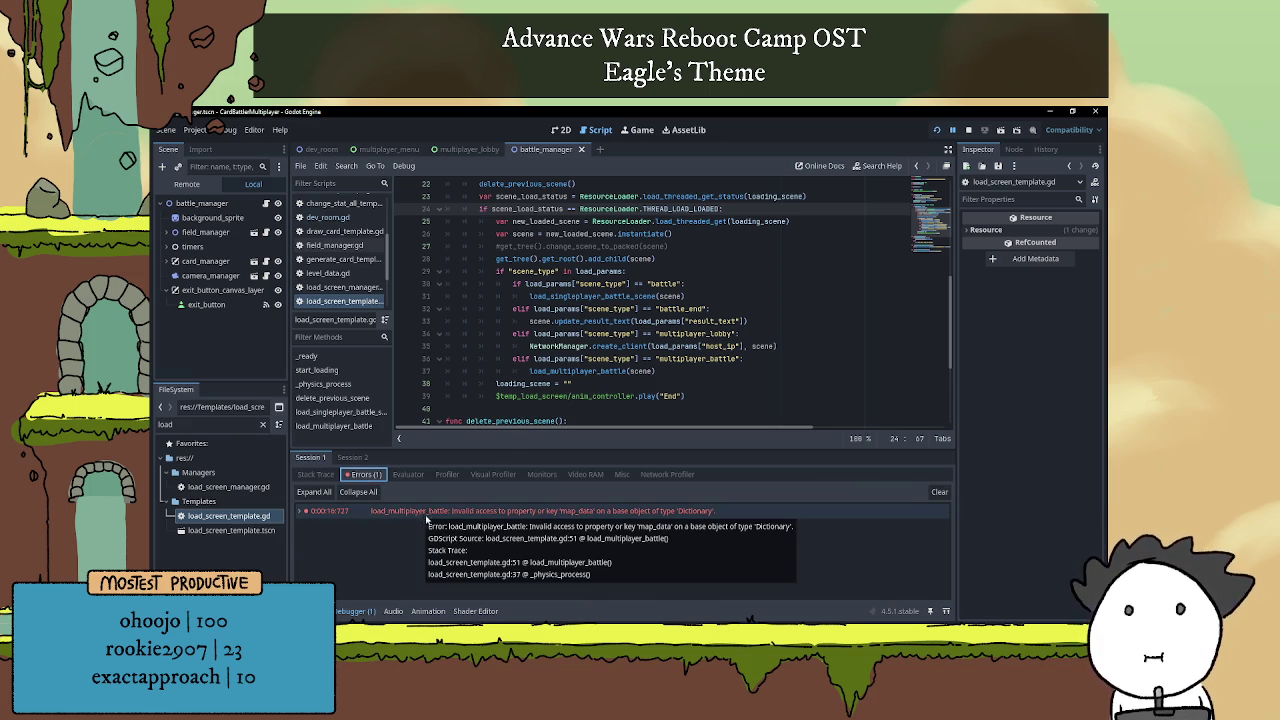
left_click(353, 611)
left_click(353, 611)
left_click(353, 611)
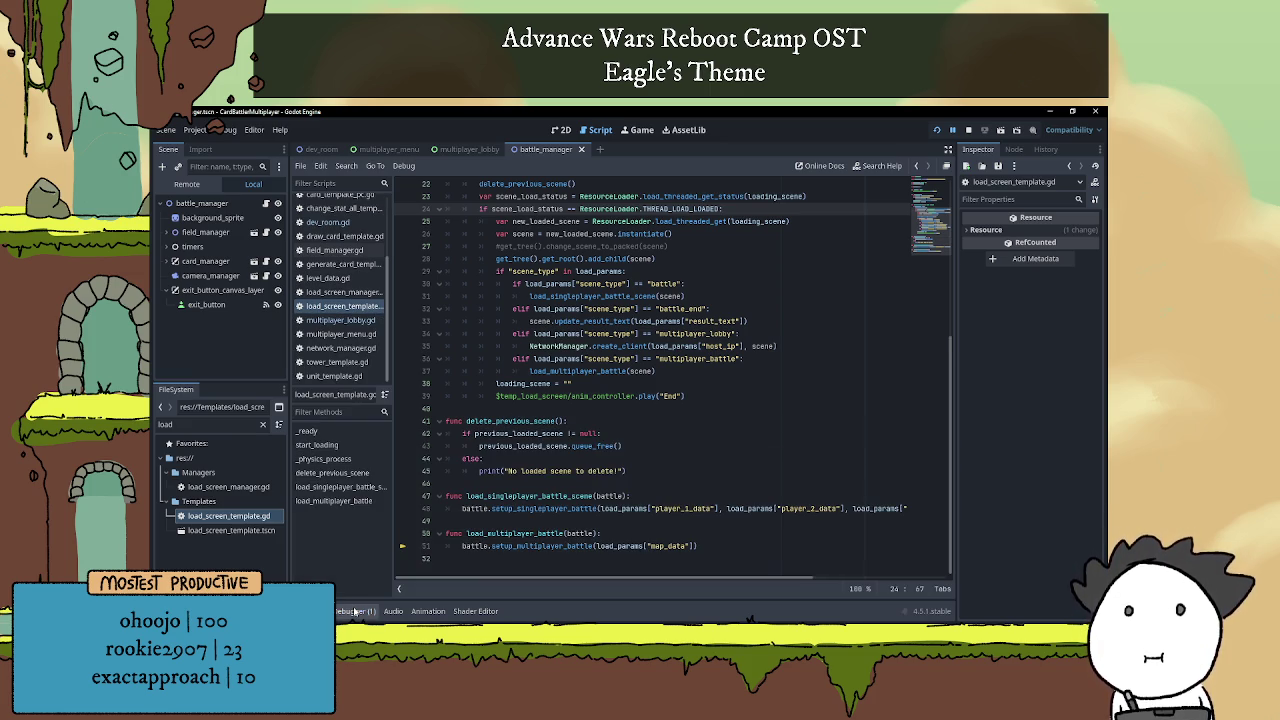
Look over the load_multiplayer_battle function in the script and stop the running game.
left_click(648, 557)
left_click(587, 533)
left_click(587, 527)
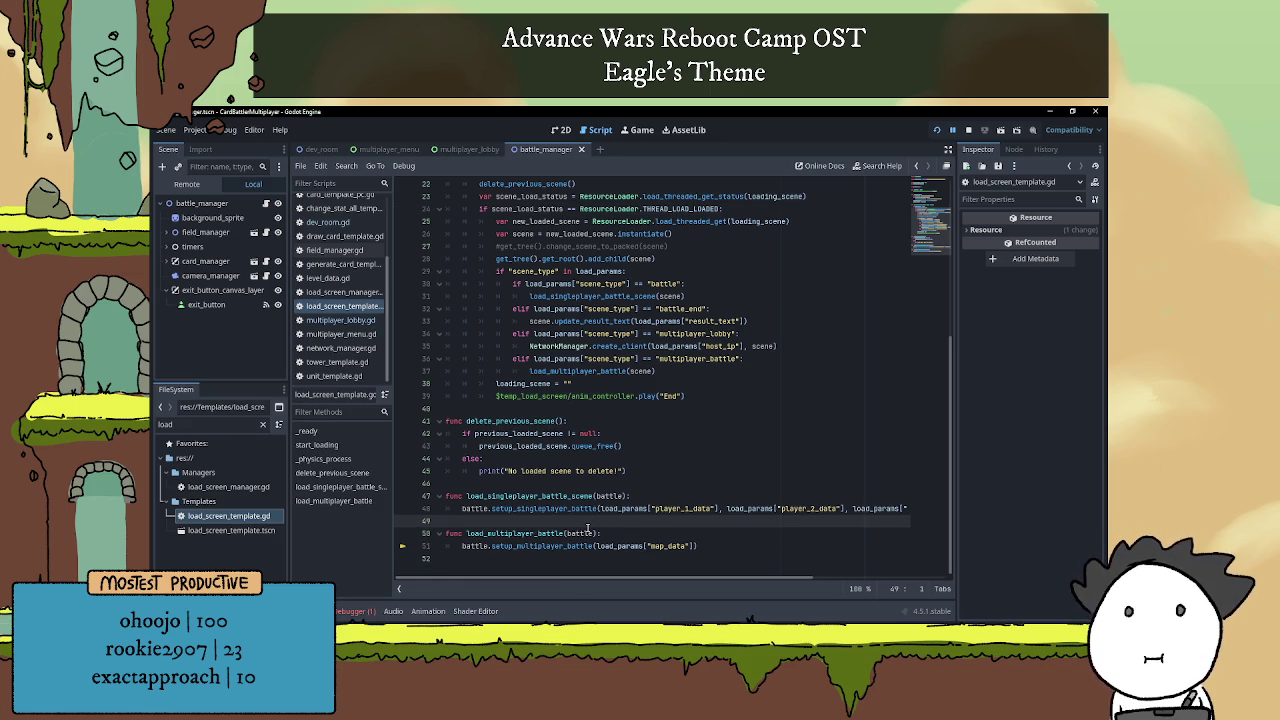
mouse_move(590, 531)
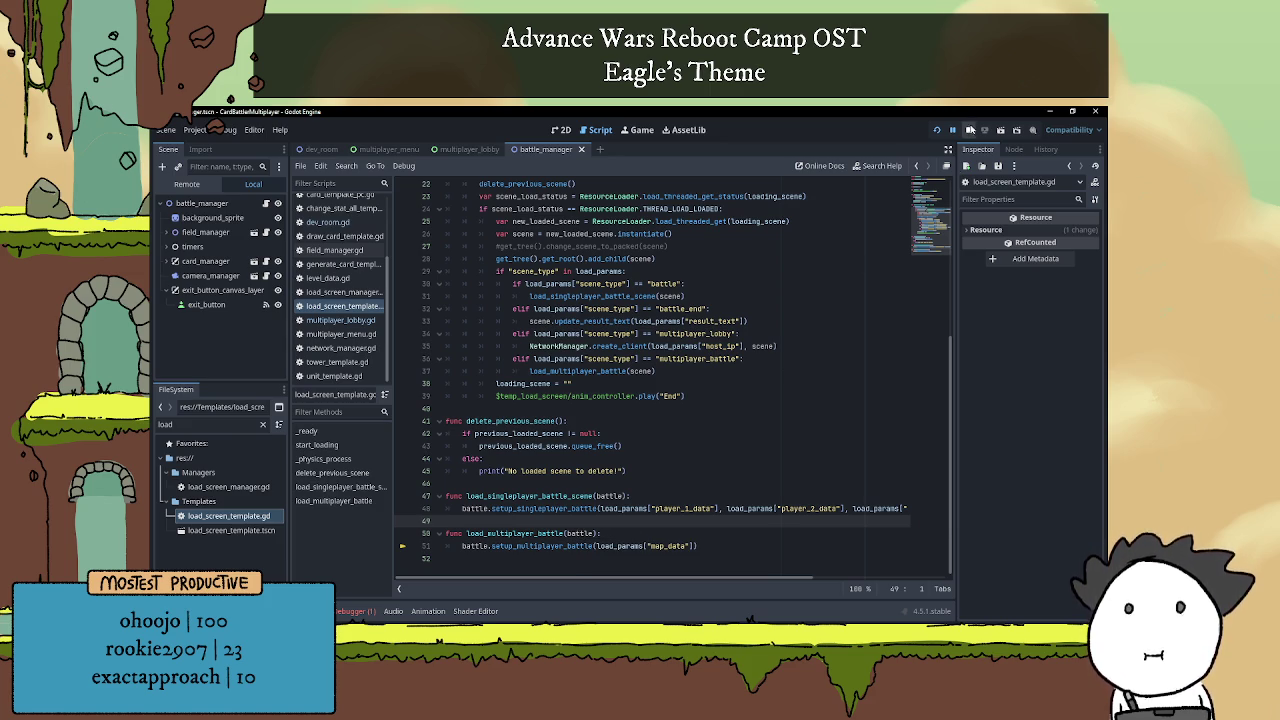
left_click(970, 130)
Inspect the load_multiplayer_battle call on line 37, then switch to the multiplayer_lobby scene.
left_click(535, 410)
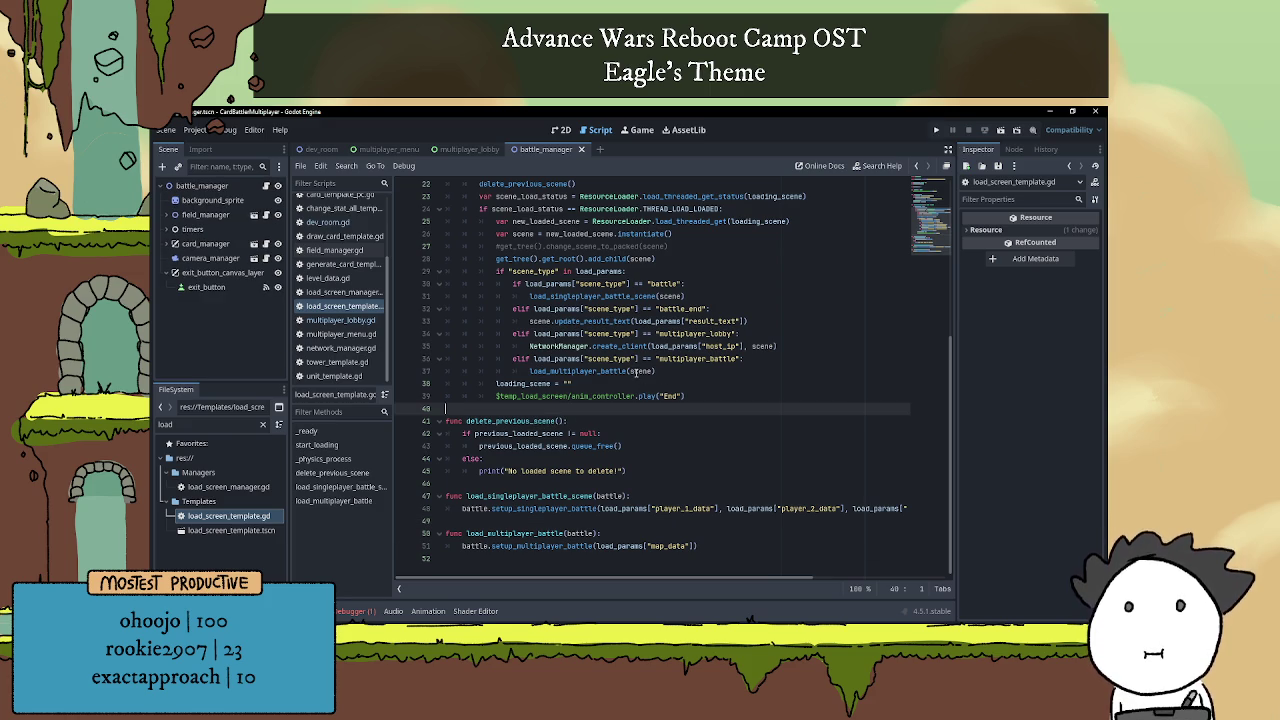
left_click(610, 371)
double_click(610, 371)
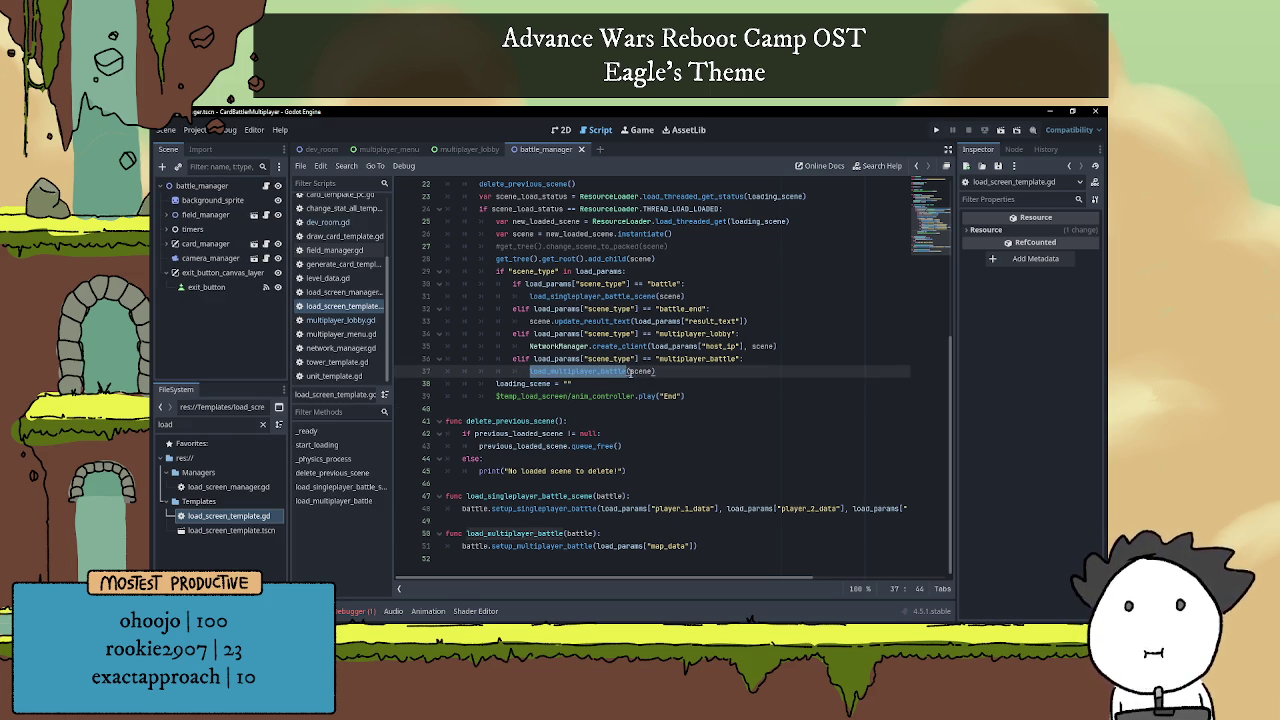
left_click(638, 372)
left_click(678, 382)
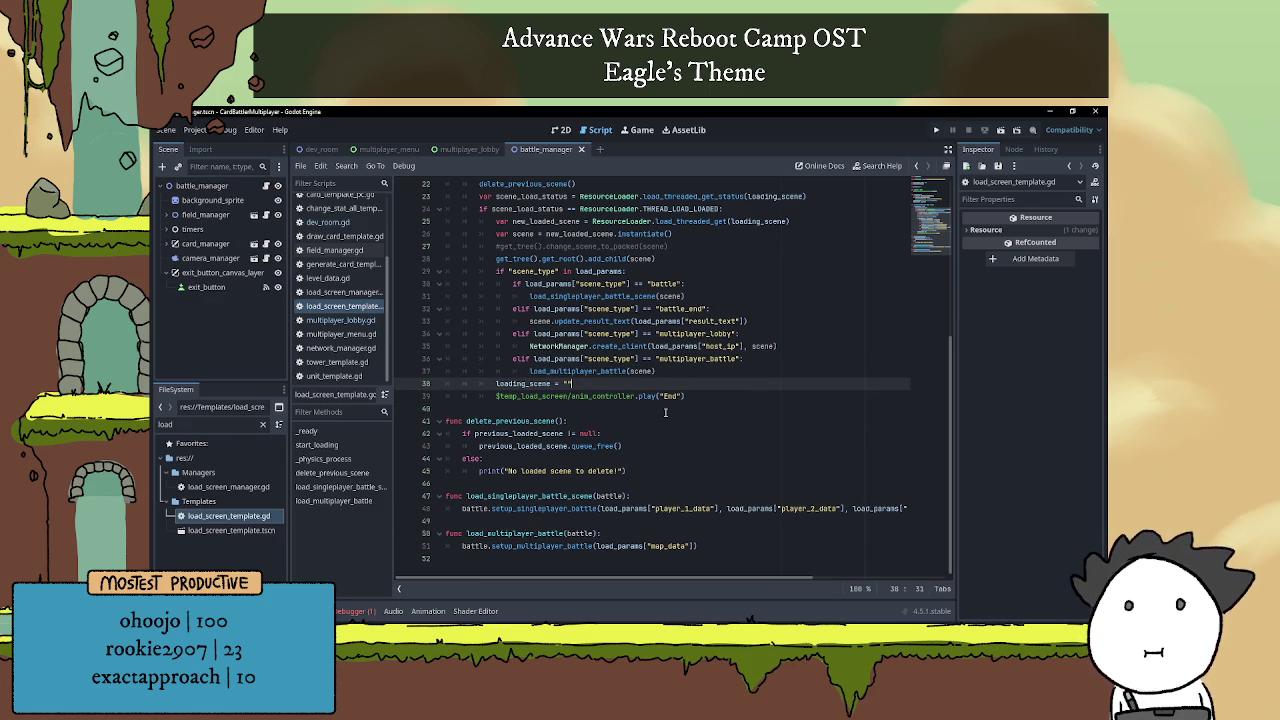
left_click(567, 487)
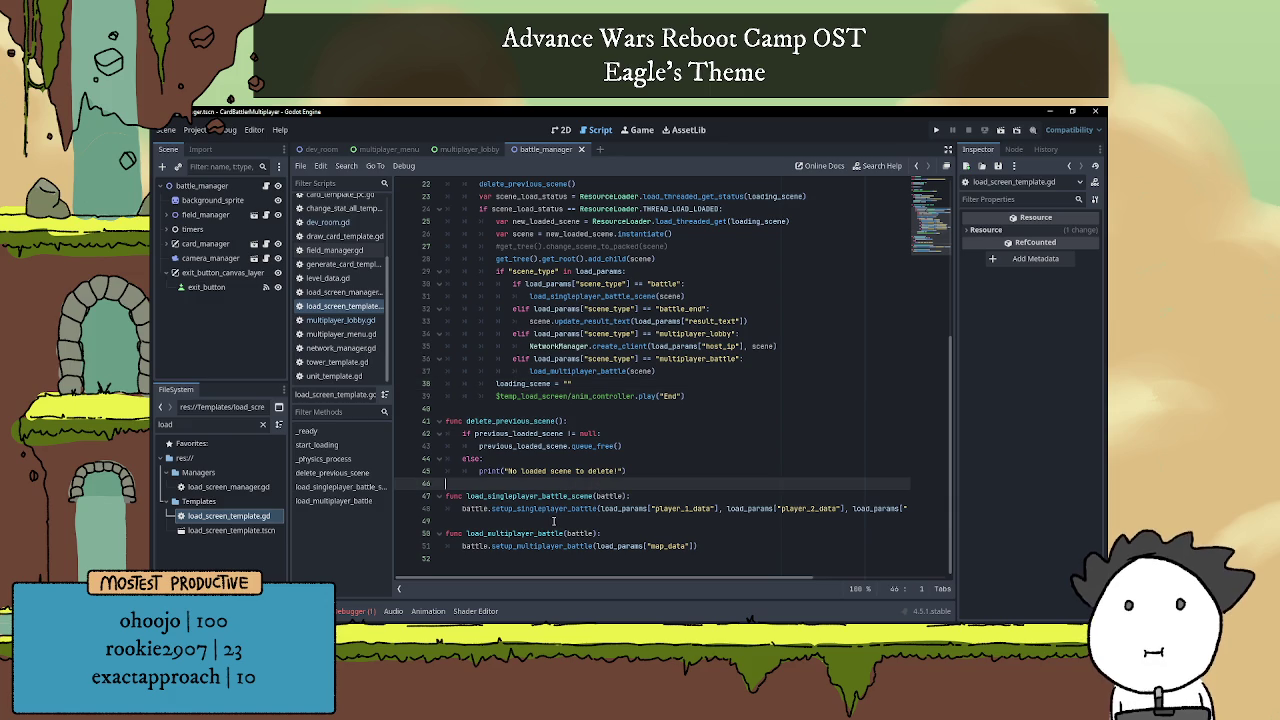
left_click(555, 521)
left_click(468, 149)
left_click(264, 187)
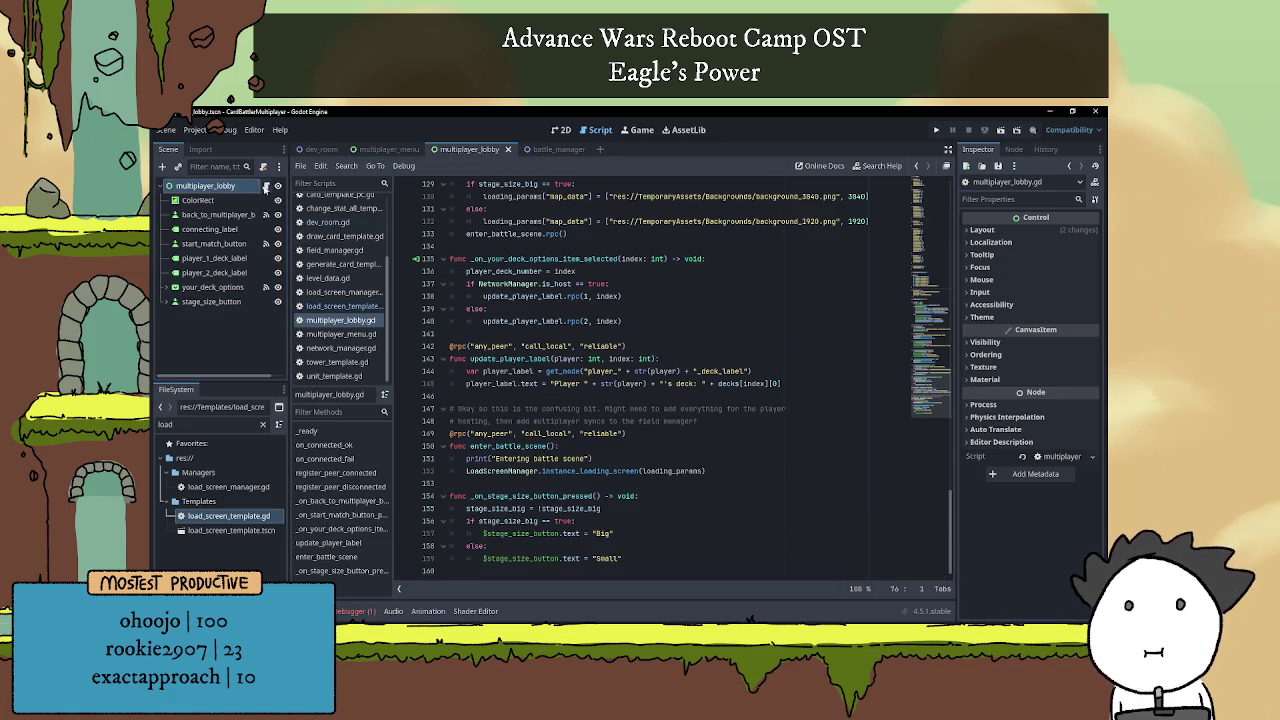
left_click(352, 613)
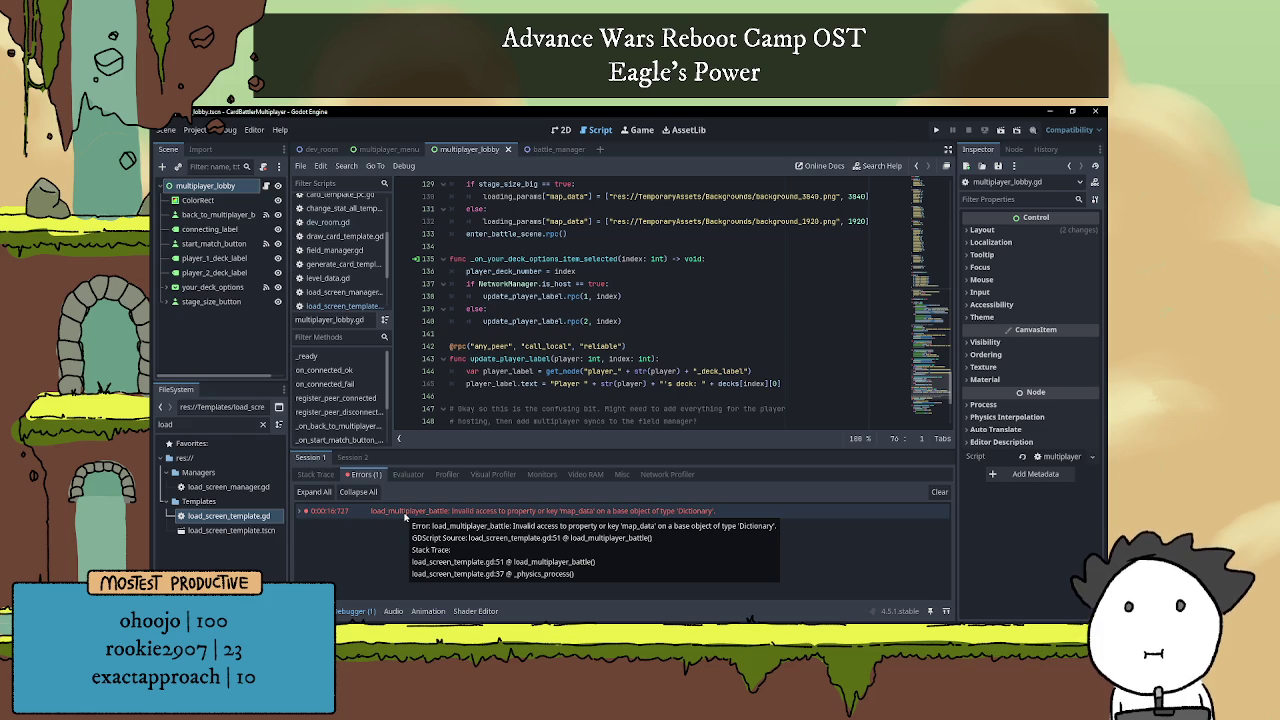
double_click(405, 514)
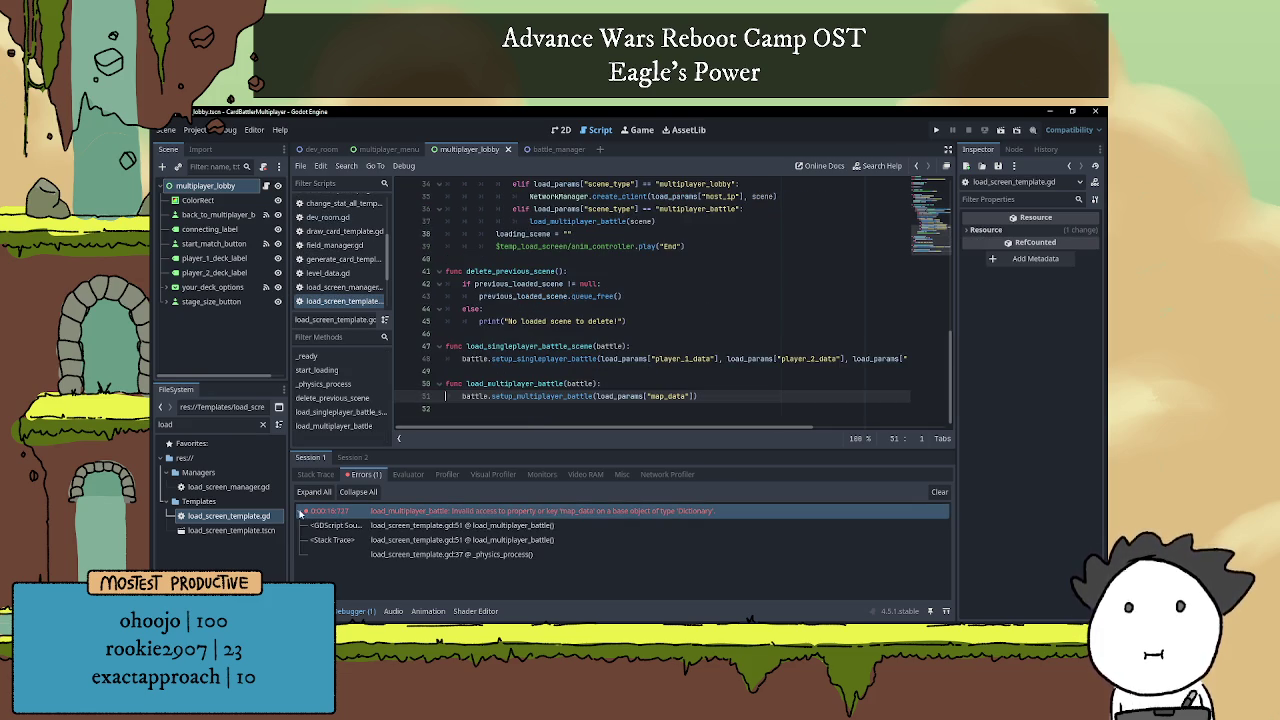
left_click(402, 475)
left_click(365, 474)
left_click(297, 538)
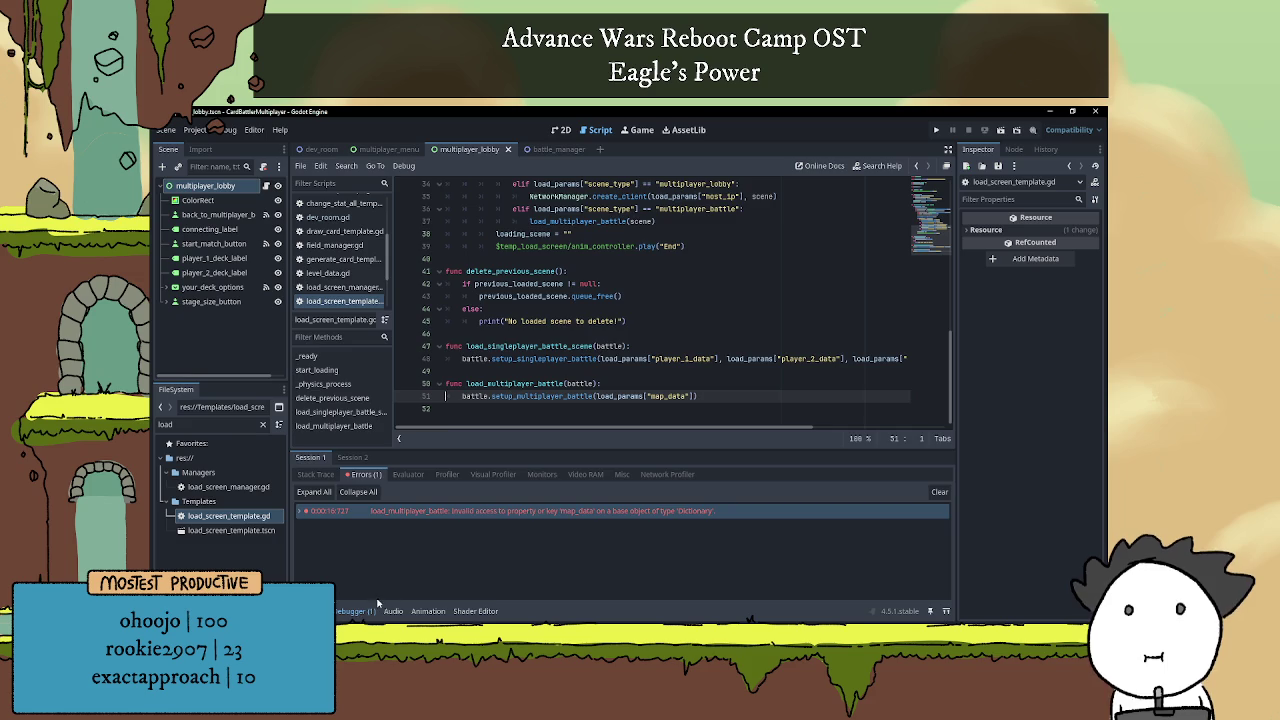
left_click(368, 611)
left_click(603, 520)
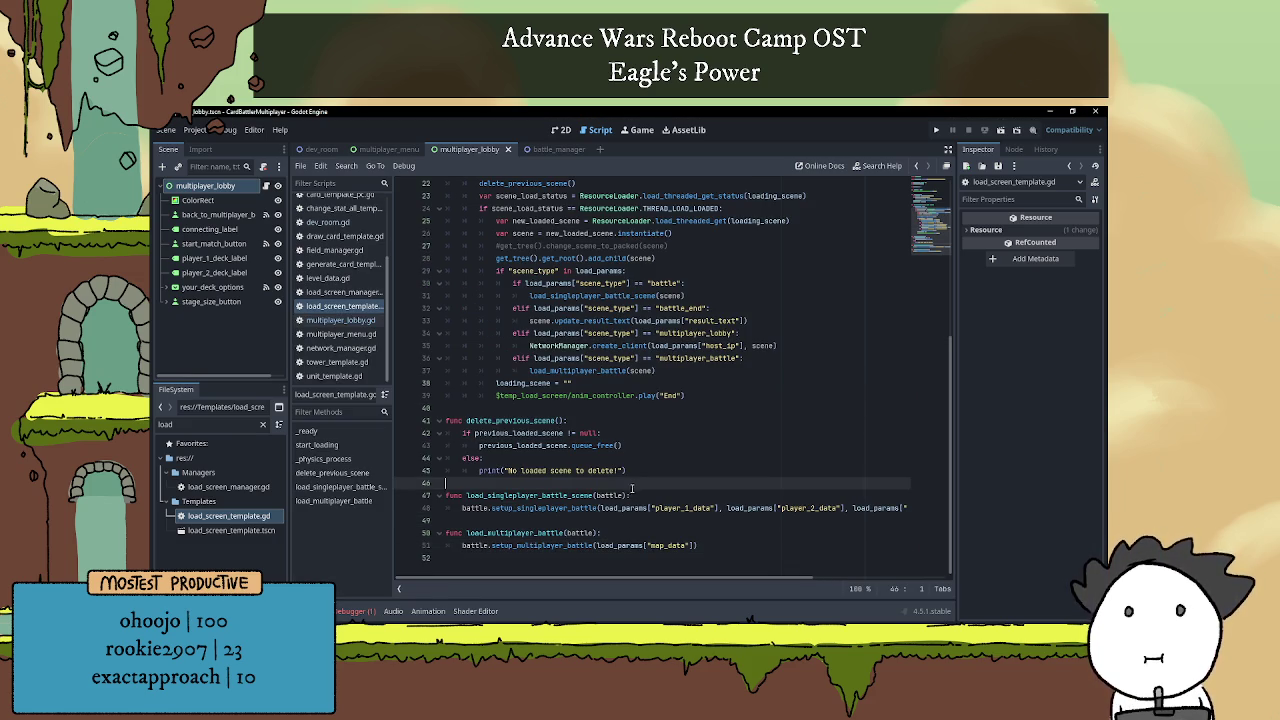
left_click(715, 535)
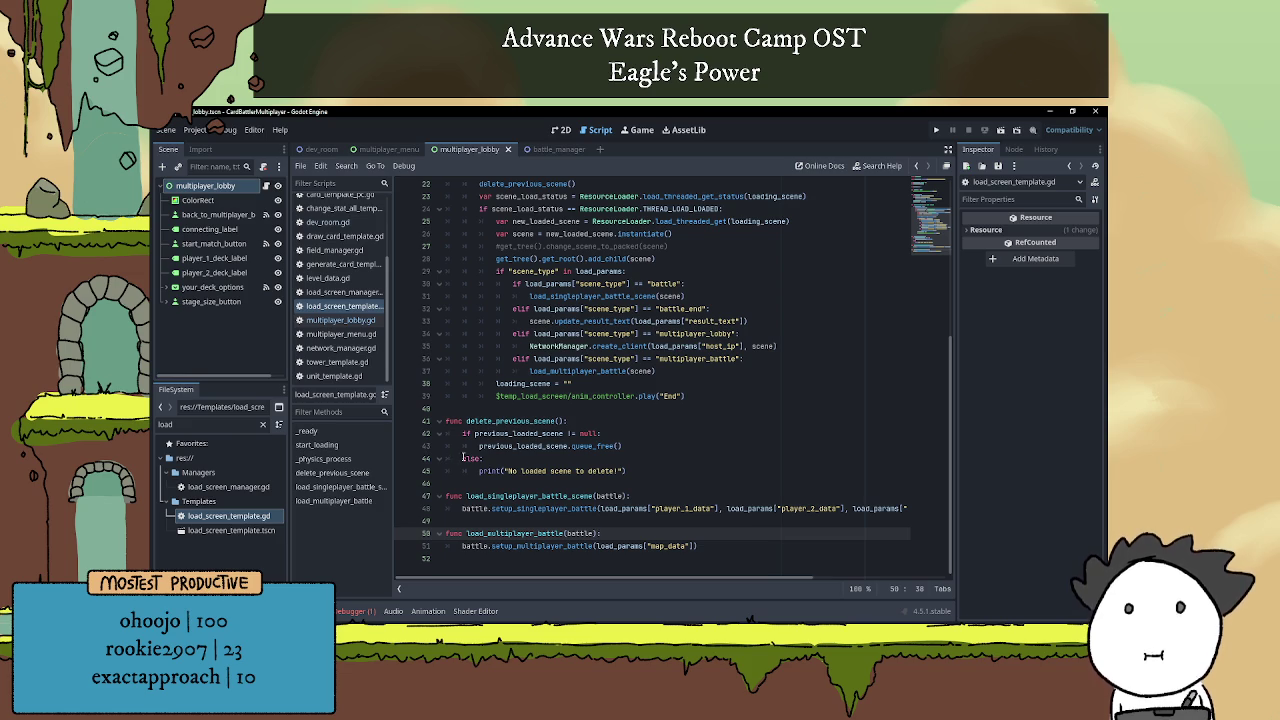
scroll(514, 452, "up", 3)
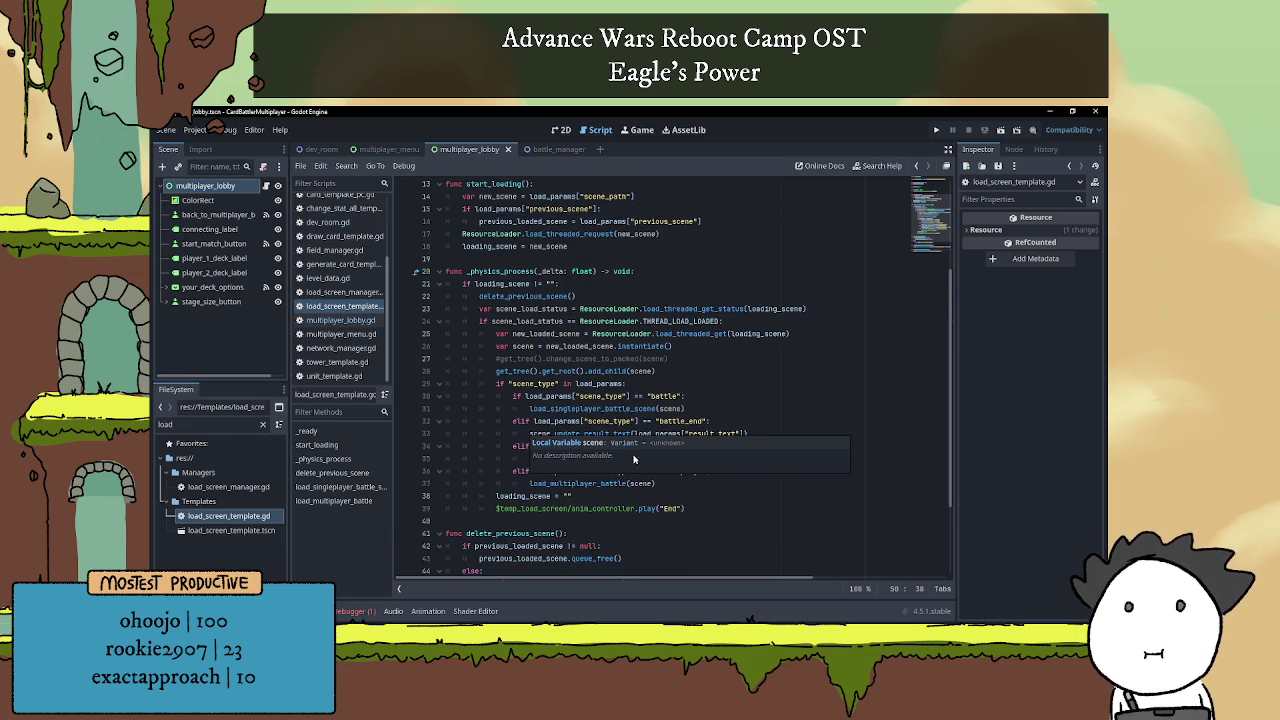
scroll(608, 457, "down", 3)
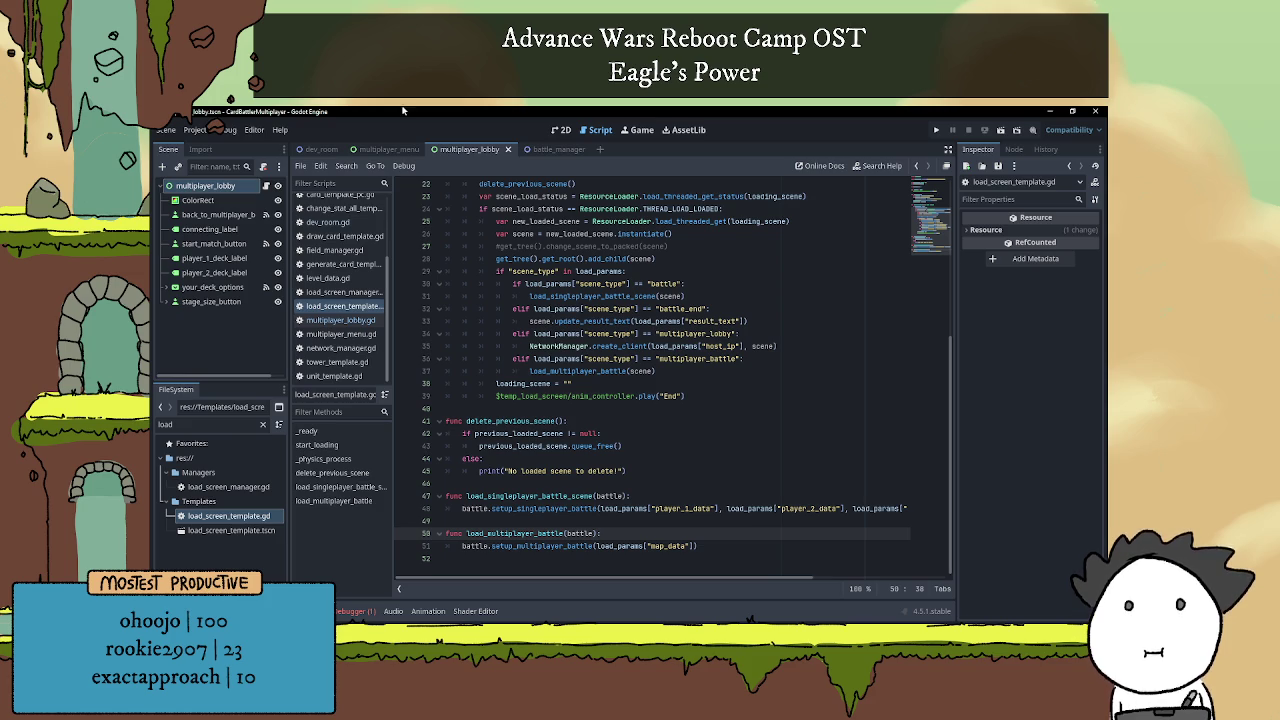
Switch to multiplayer_lobby.gd and look over the is_host check and deck-option handler.
left_click(340, 320)
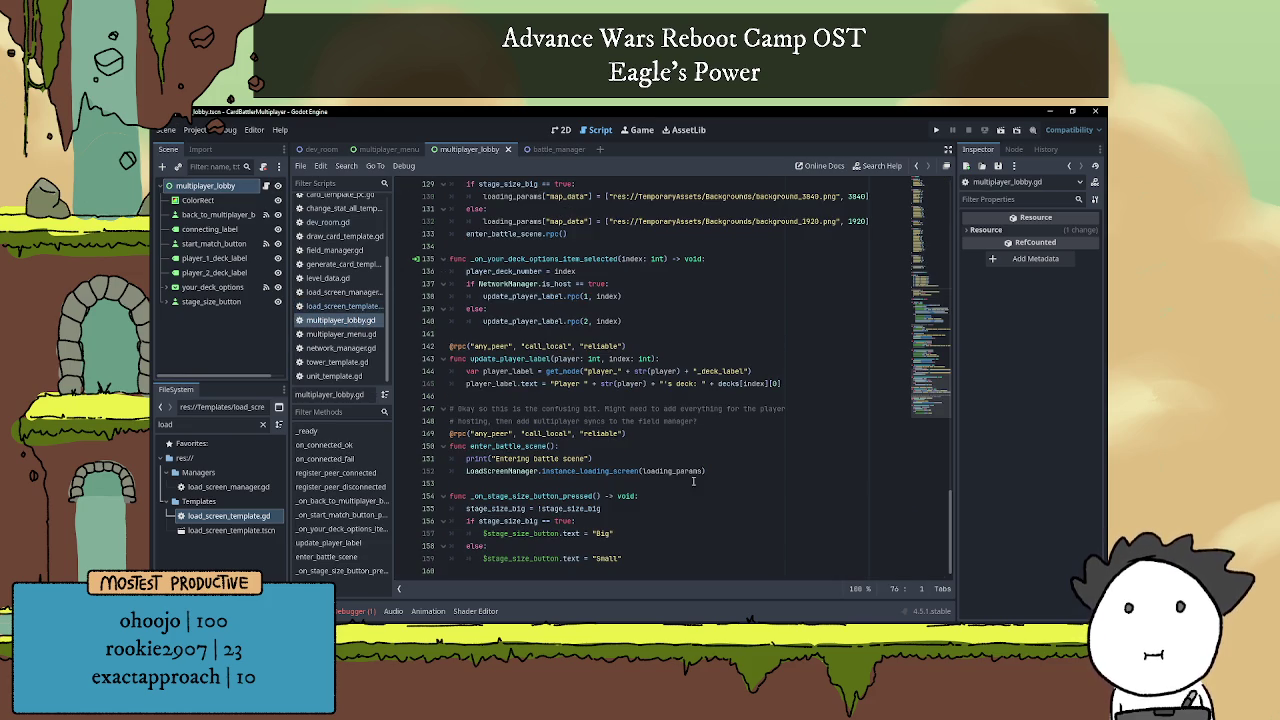
left_click(589, 495)
left_click(595, 487)
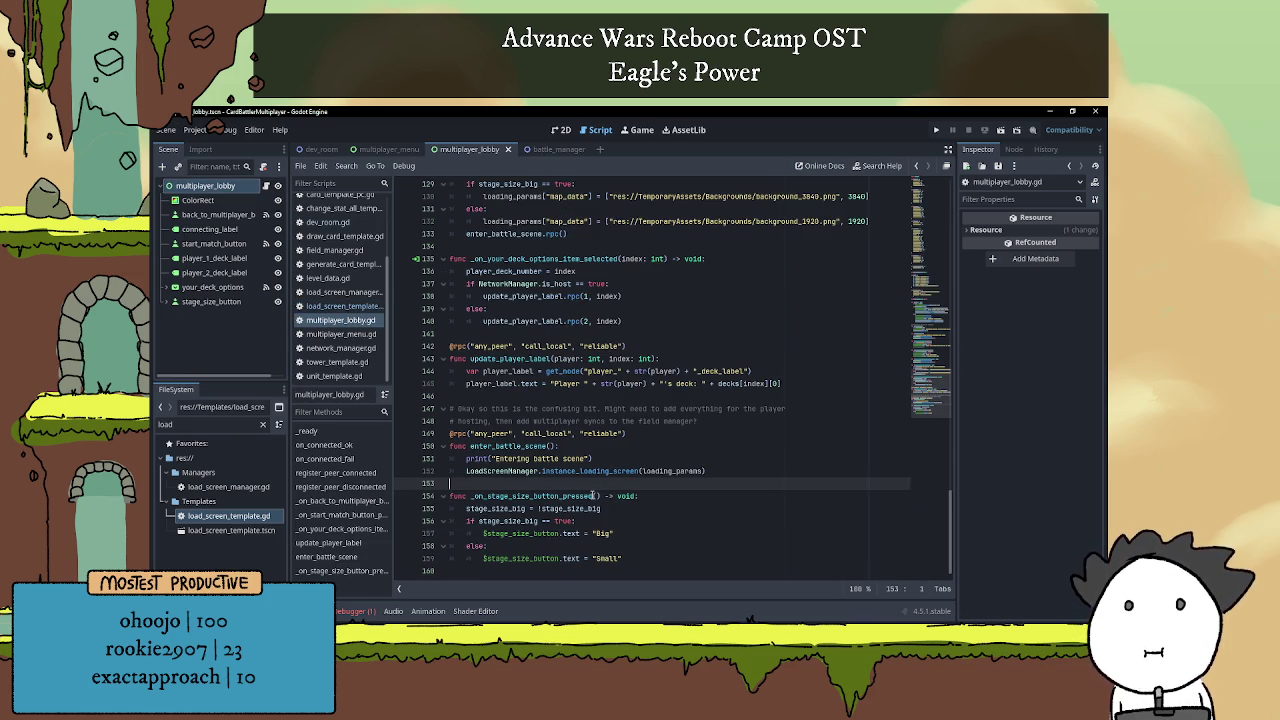
scroll(590, 480, "up", 1)
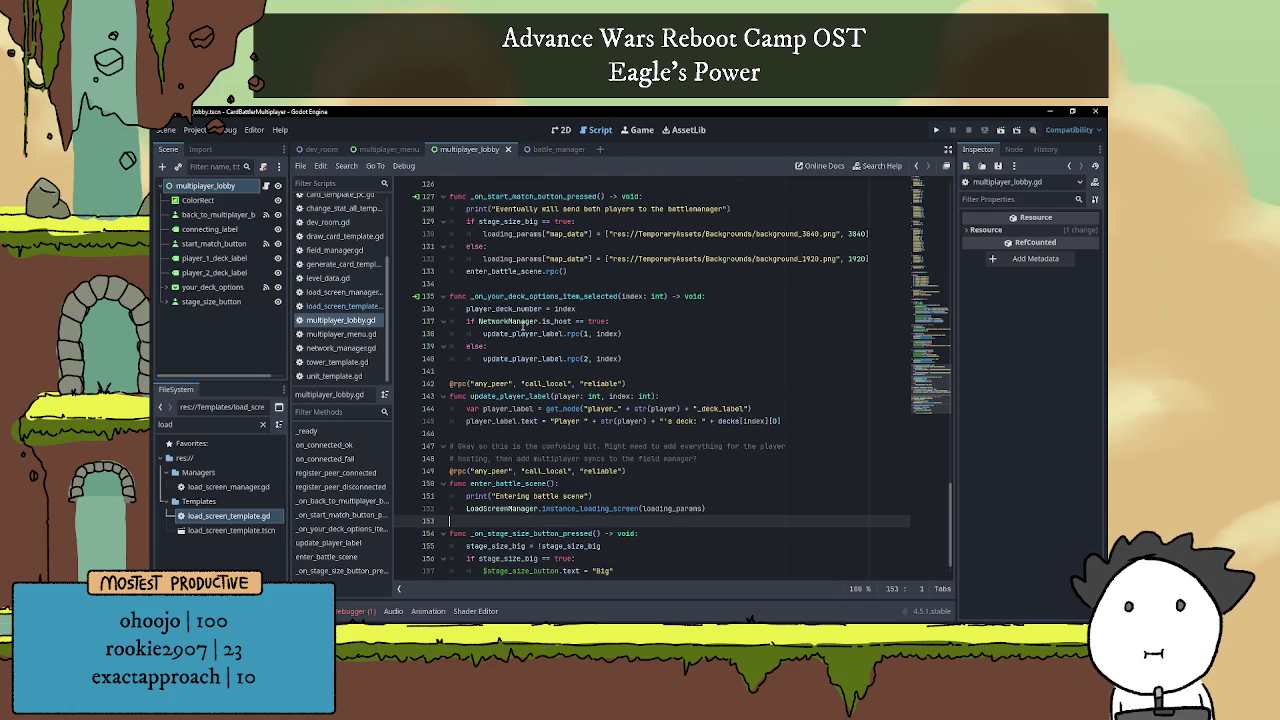
left_click(535, 321)
double_click(522, 358)
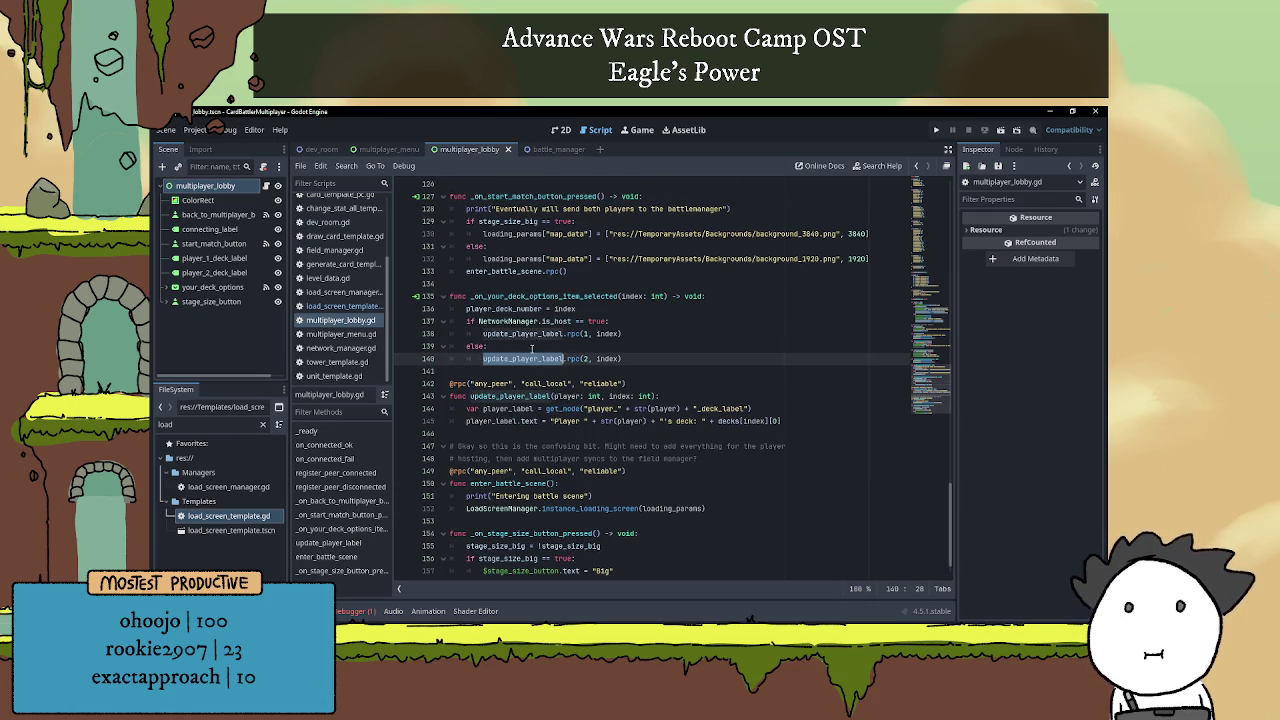
double_click(511, 296)
Inspect enter_battle_scene and its rpc annotation flags any_peer, call_local and reliable.
left_click(520, 398)
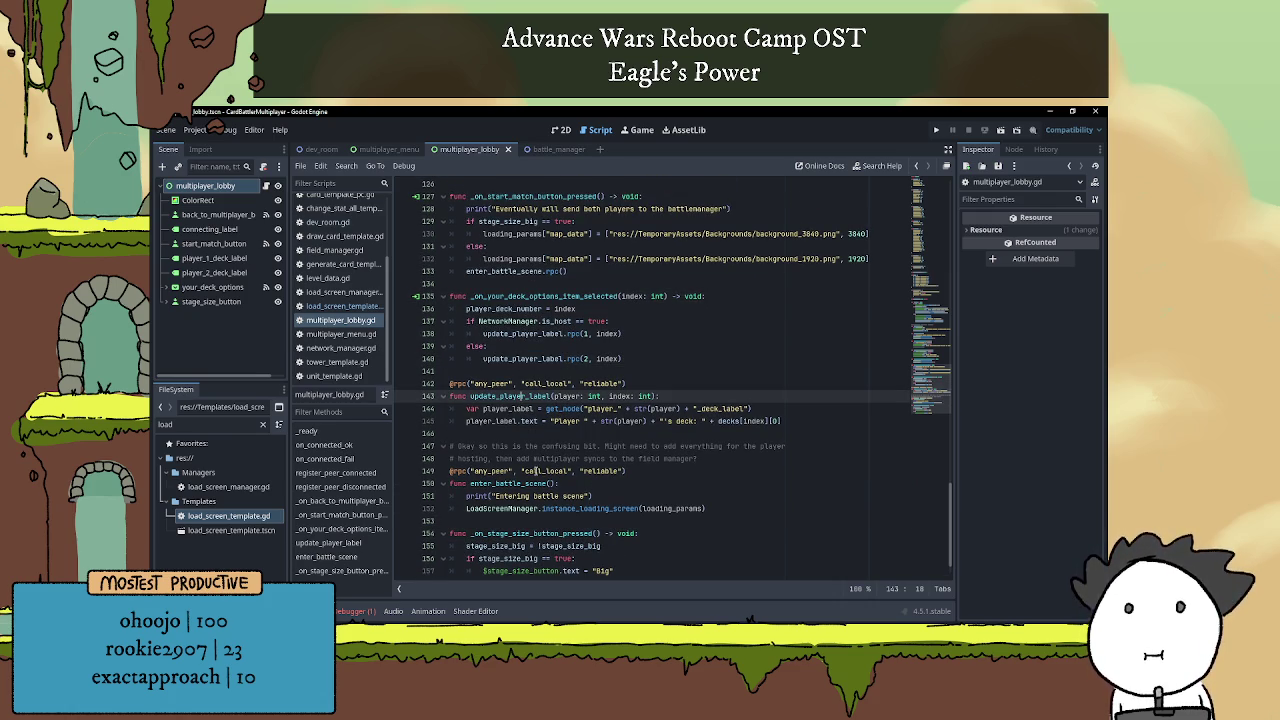
double_click(527, 484)
left_click(594, 496)
scroll(576, 484, "down", 1)
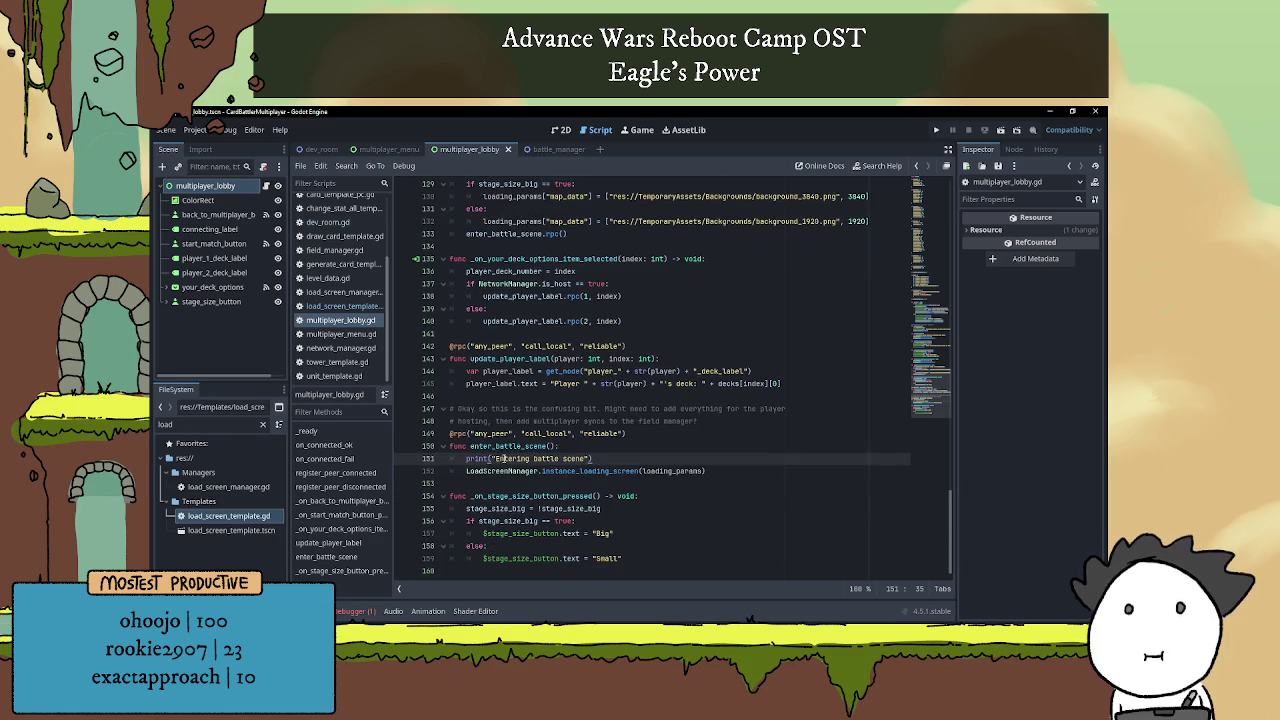
double_click(492, 433)
double_click(546, 433)
double_click(601, 433)
Review the loading_params call on line 152 and where map_data gets set before enter_battle_scene.rpc().
left_click(612, 447)
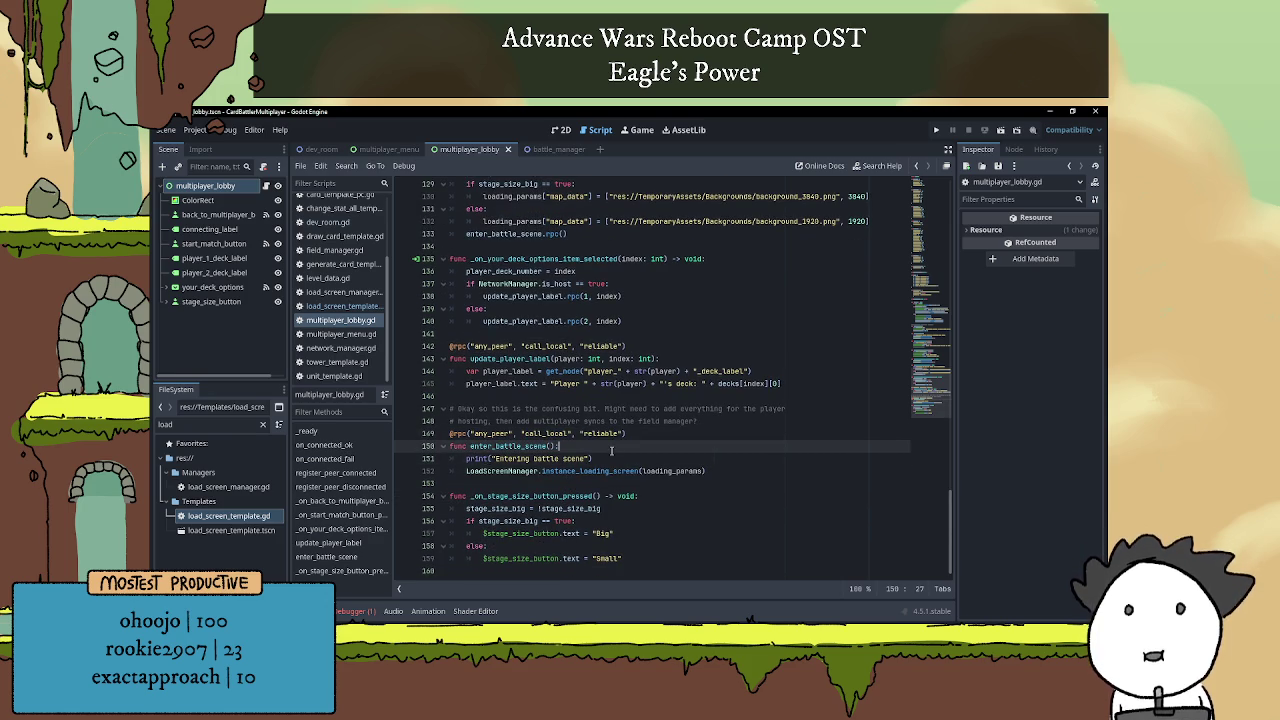
left_click(660, 471)
left_click(712, 471)
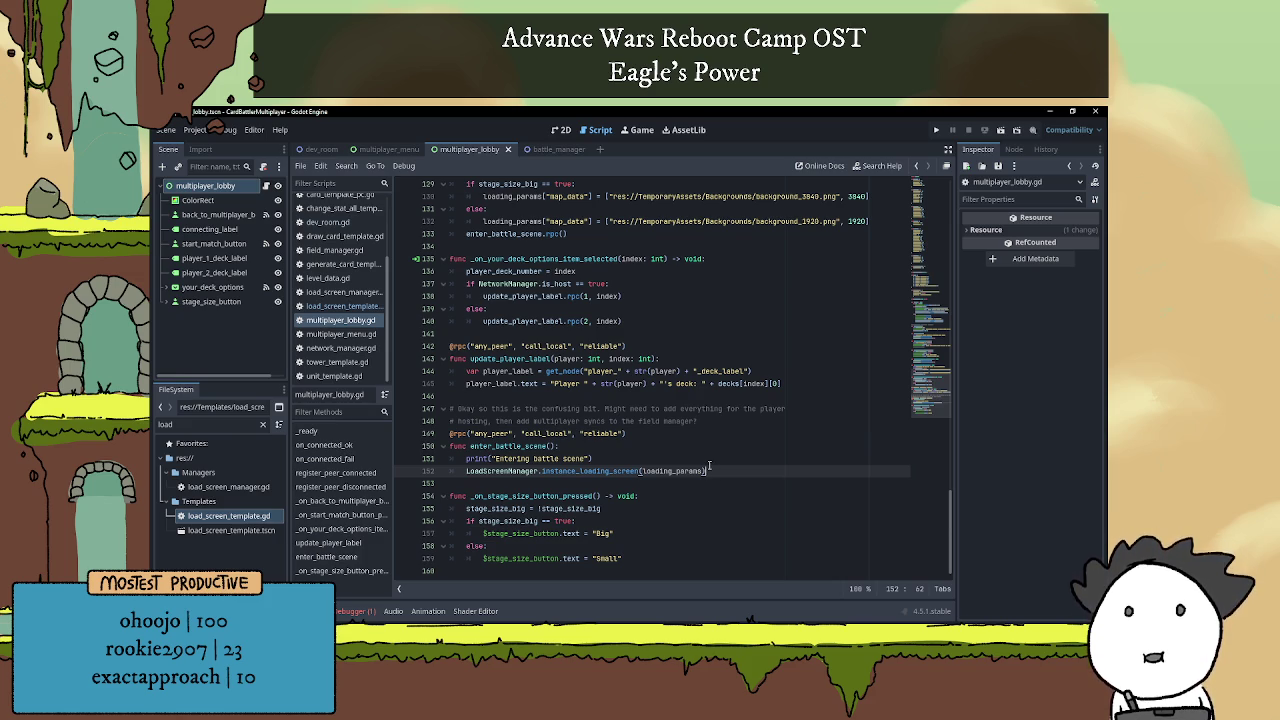
scroll(660, 410, "up", 1)
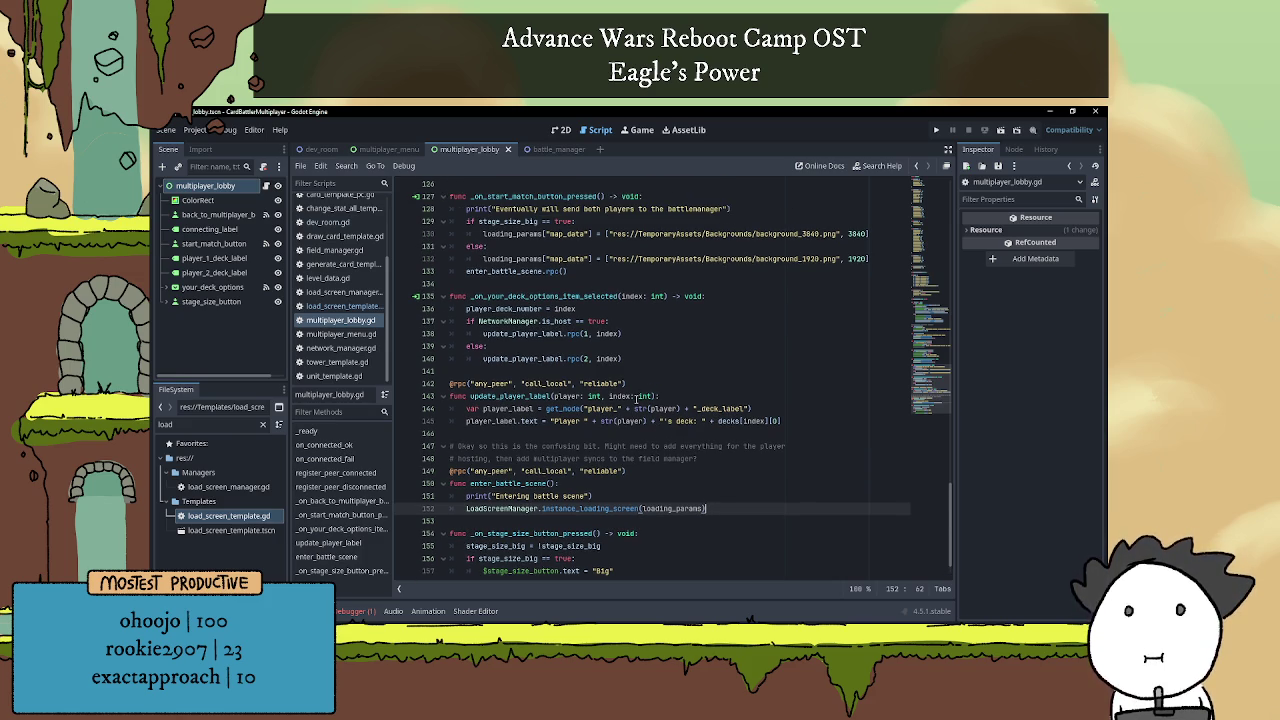
scroll(636, 398, "up", 2)
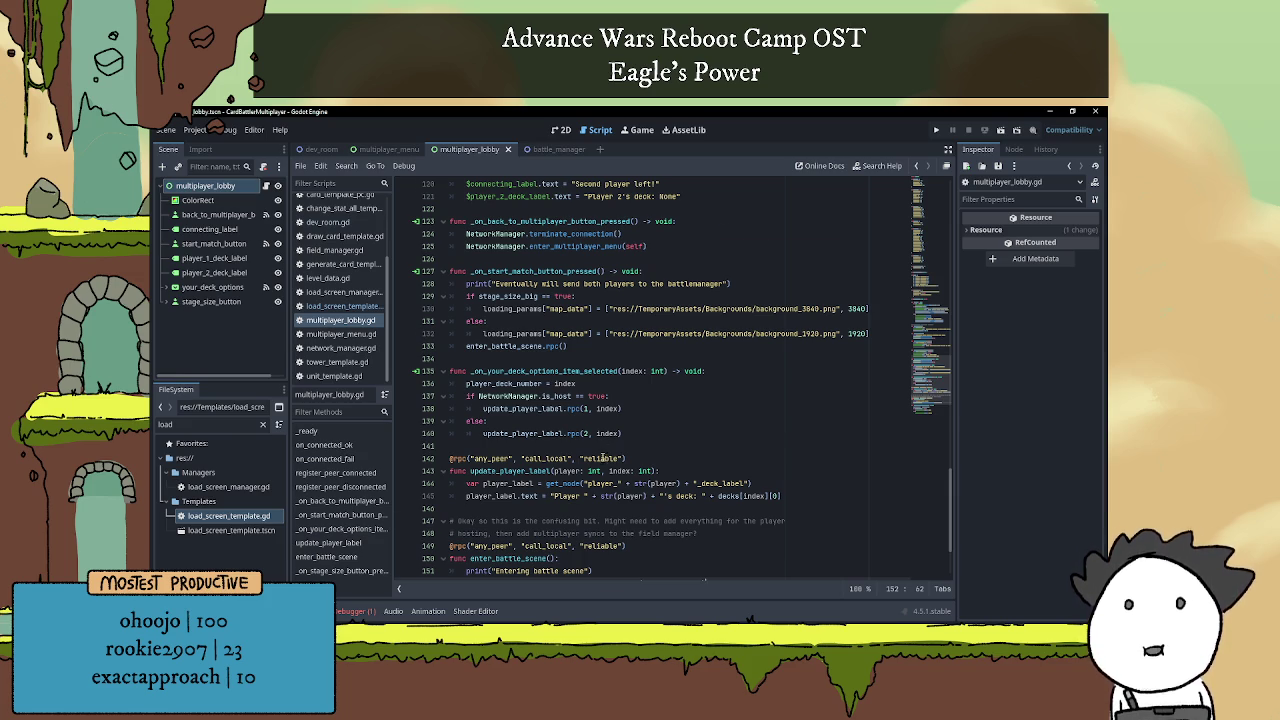
scroll(600, 500, "down", 3)
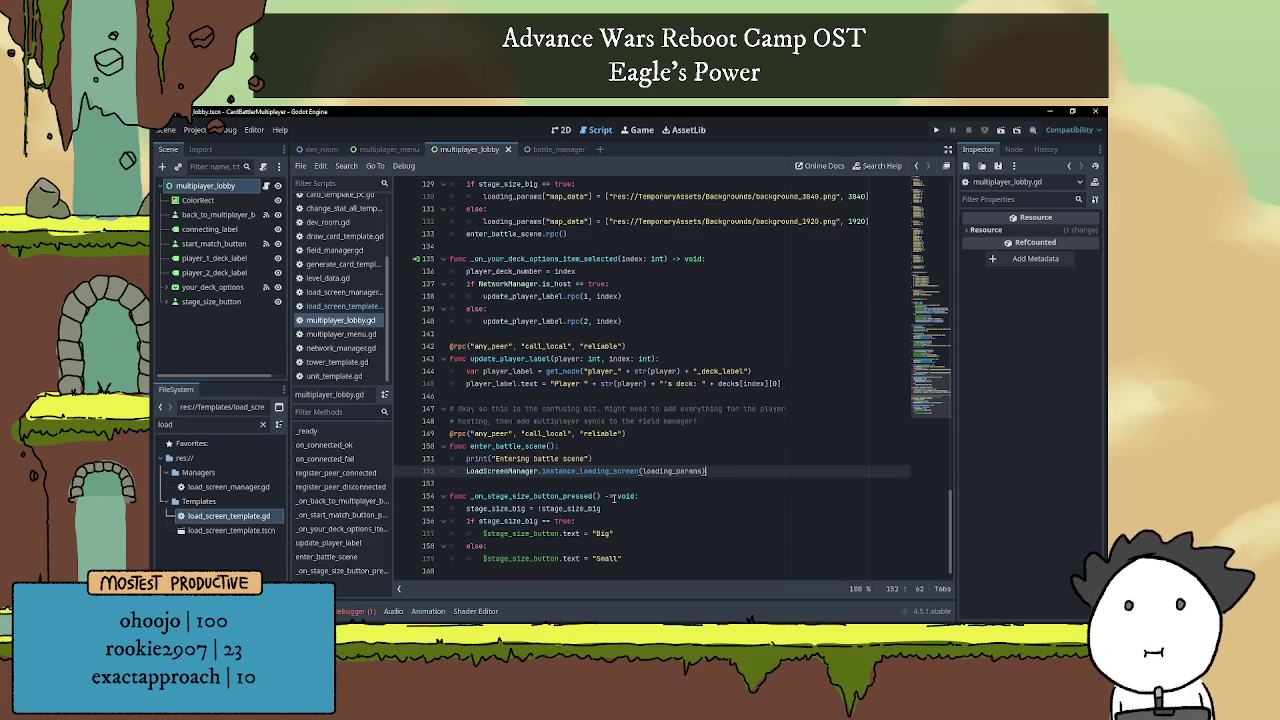
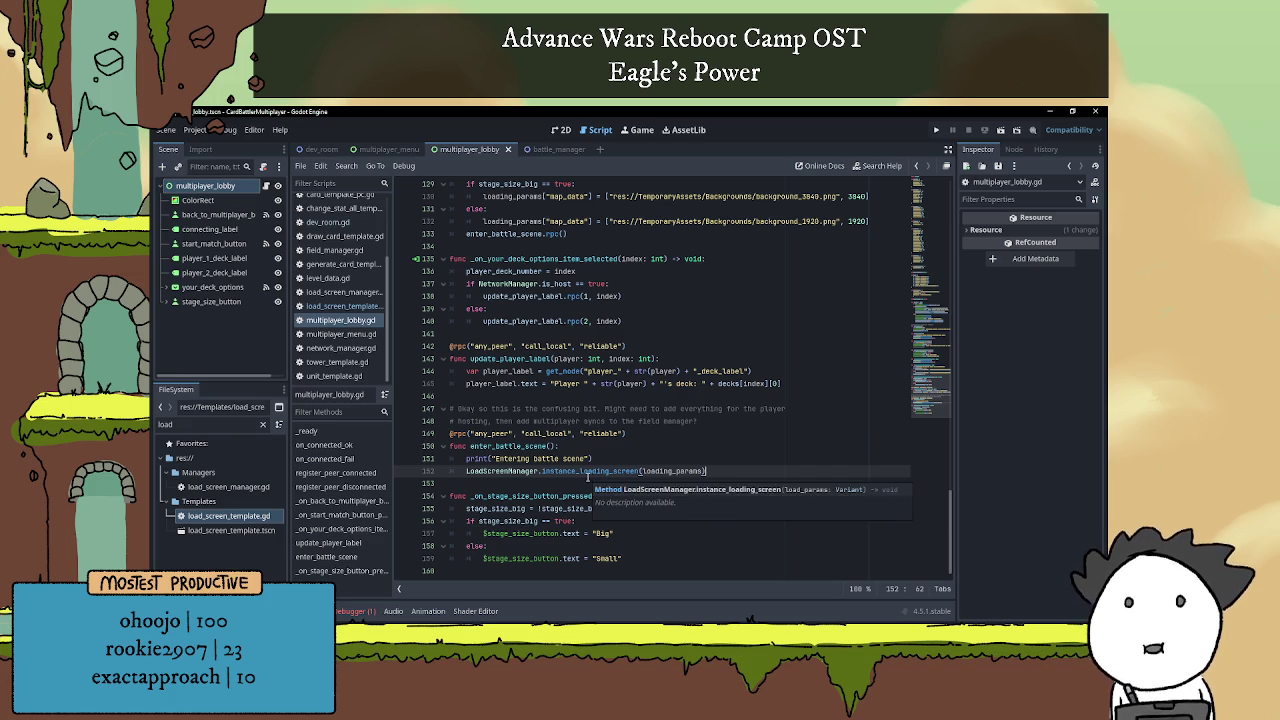
Add a new line in enter_battle_scene below the 'Entering battle scene' print.
key("Down")
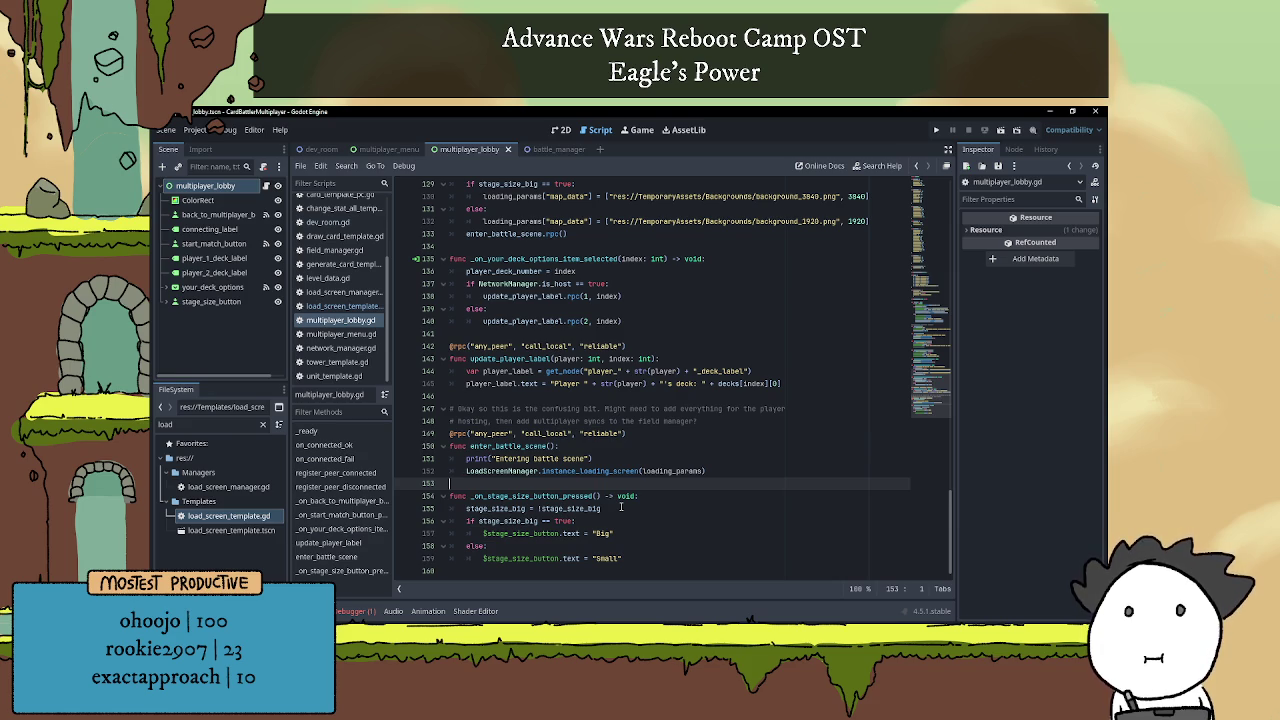
key("Down")
key("Down")
key("Down")
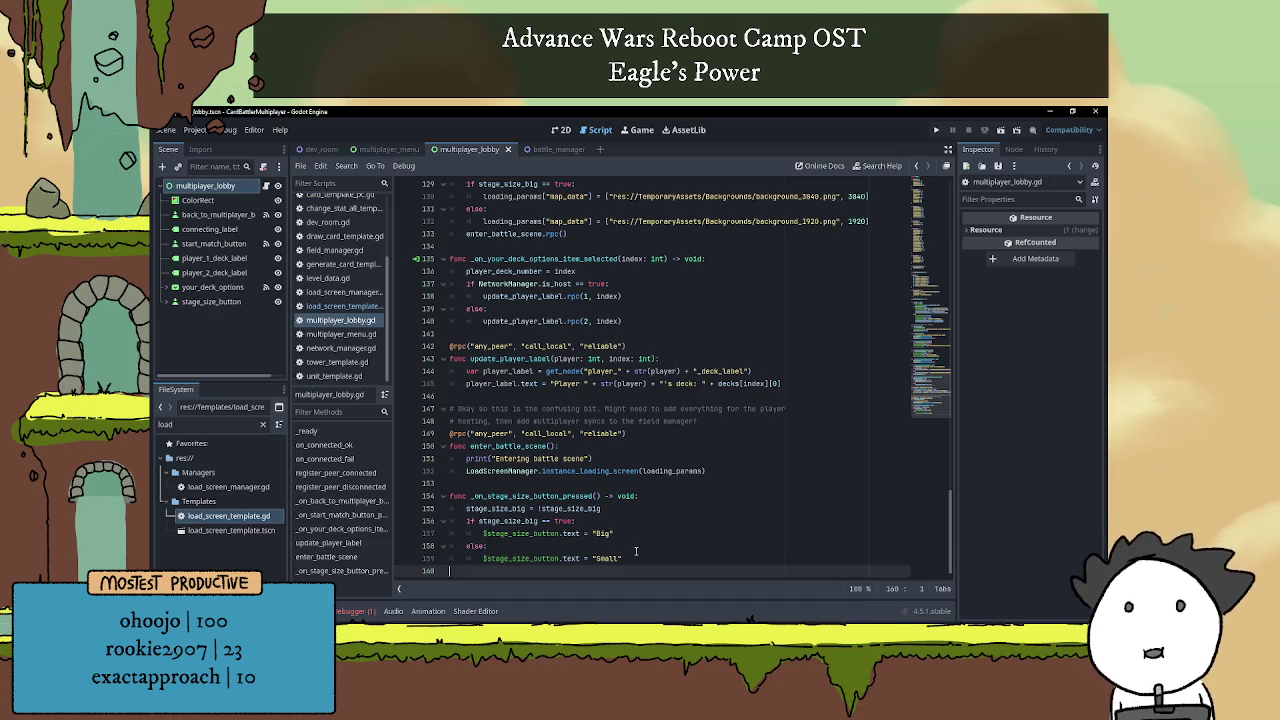
key("Return")
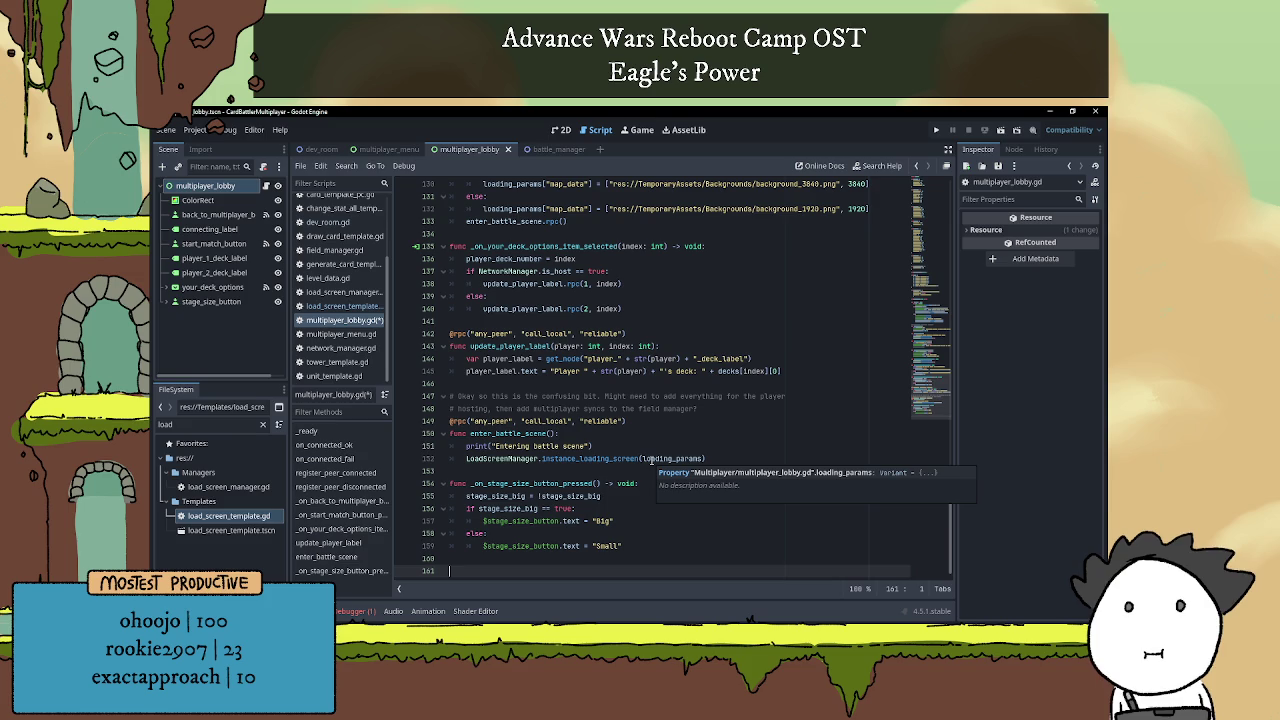
key("Up")
key("Up")
left_click(539, 471)
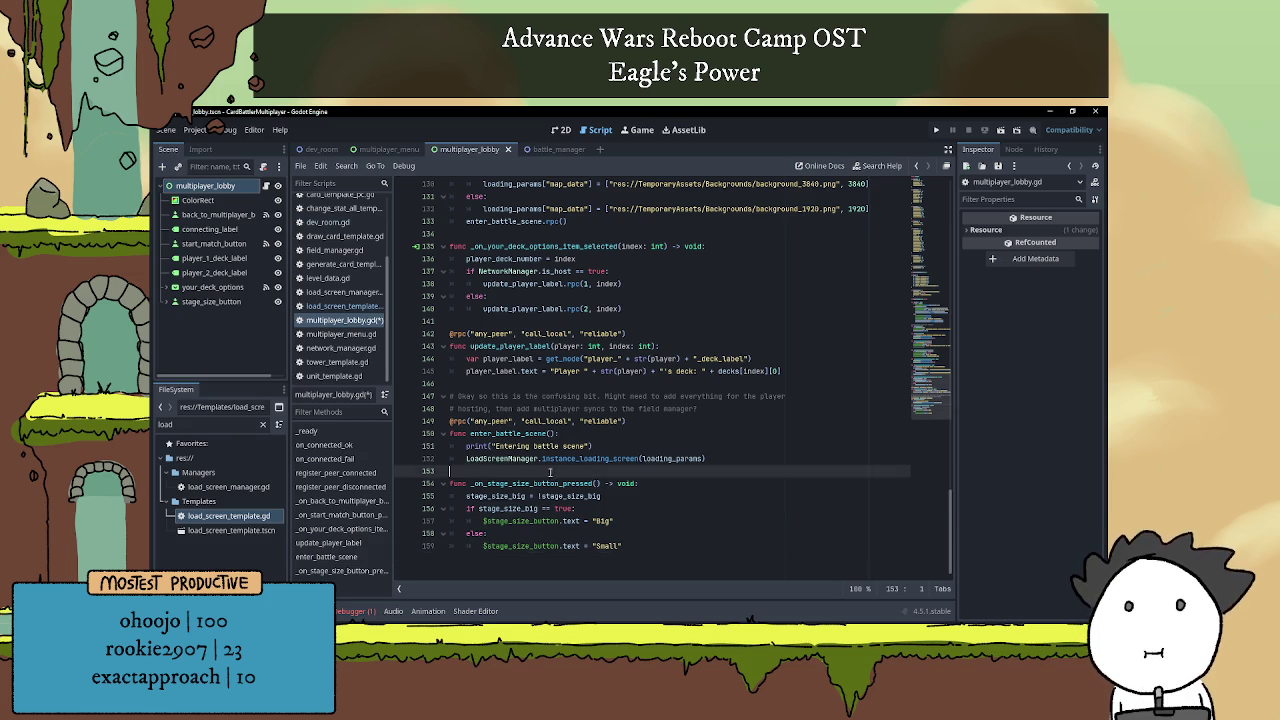
scroll(569, 483, "up", 6)
scroll(569, 483, "up", 2)
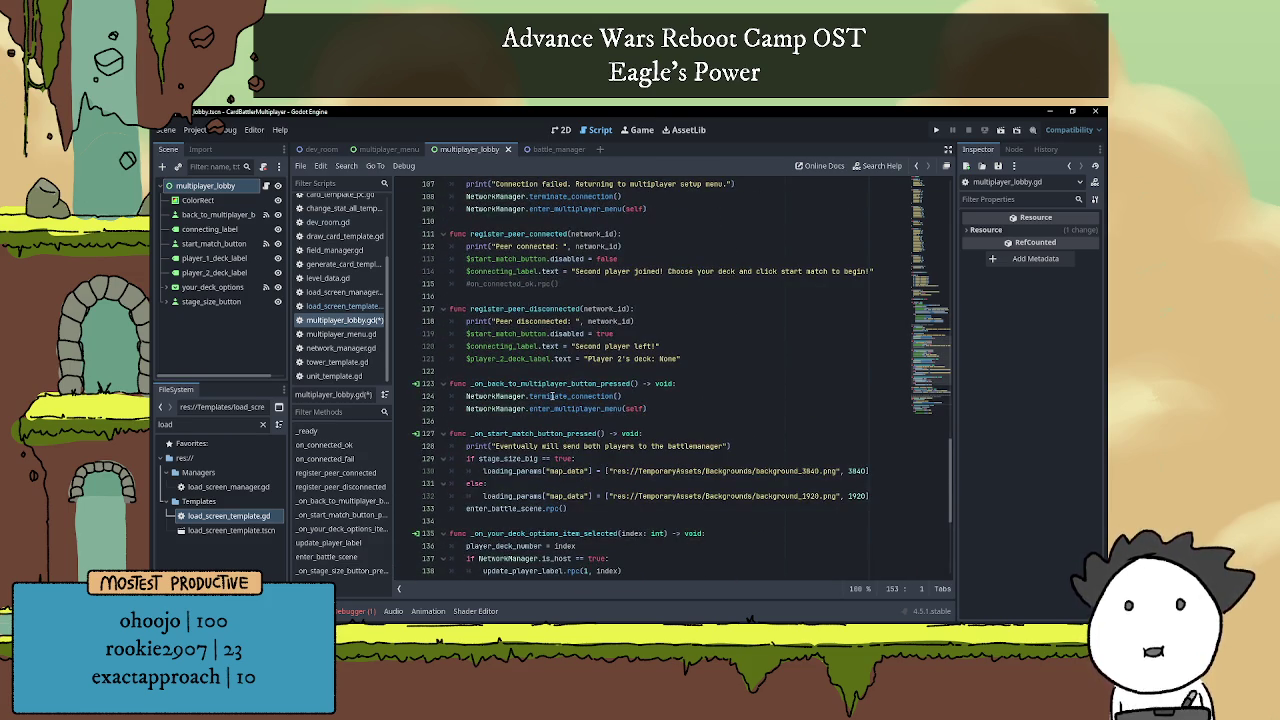
scroll(558, 385, "down", 3)
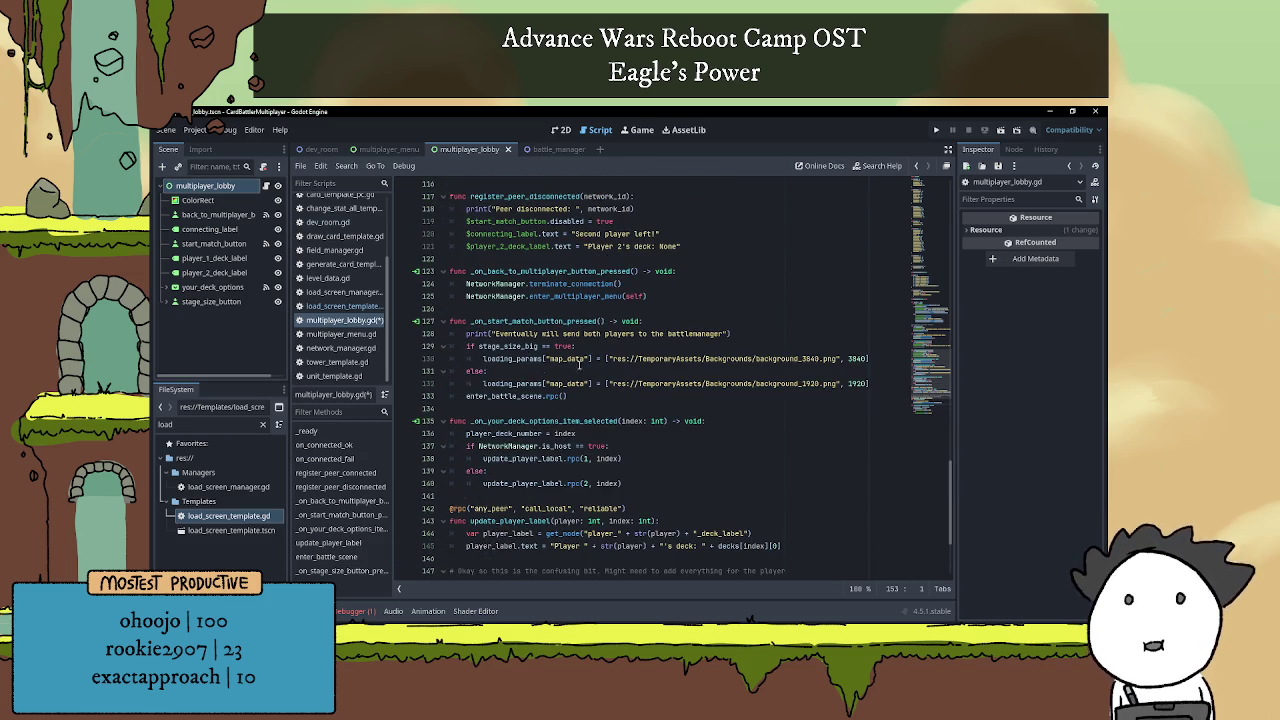
left_click(540, 396)
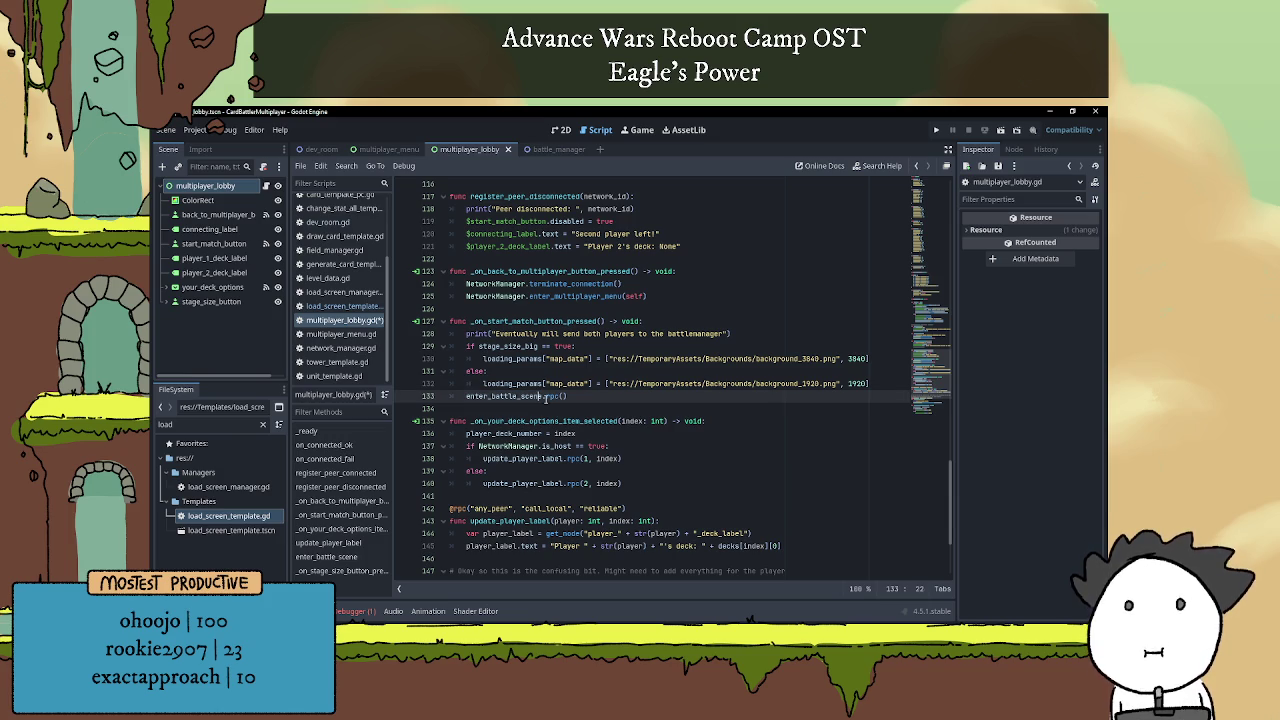
double_click(540, 396)
scroll(562, 420, "down", 4)
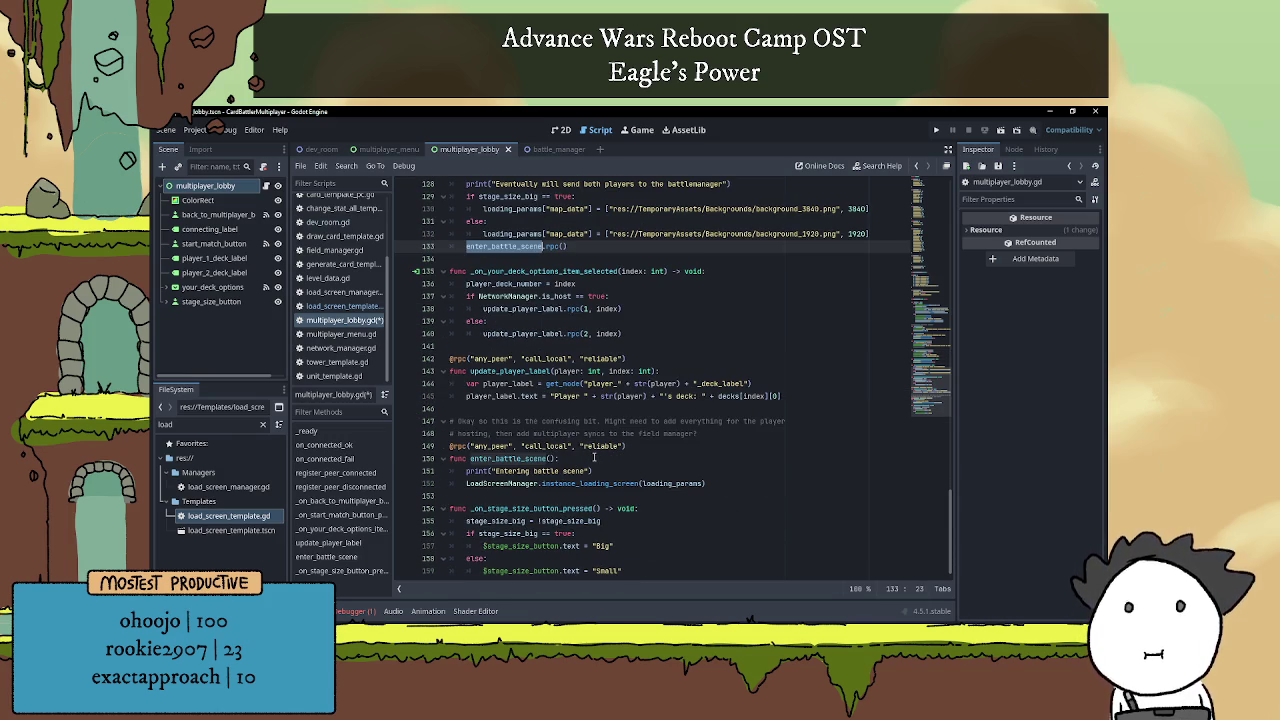
left_click(594, 458)
left_click(619, 470)
key("Return")
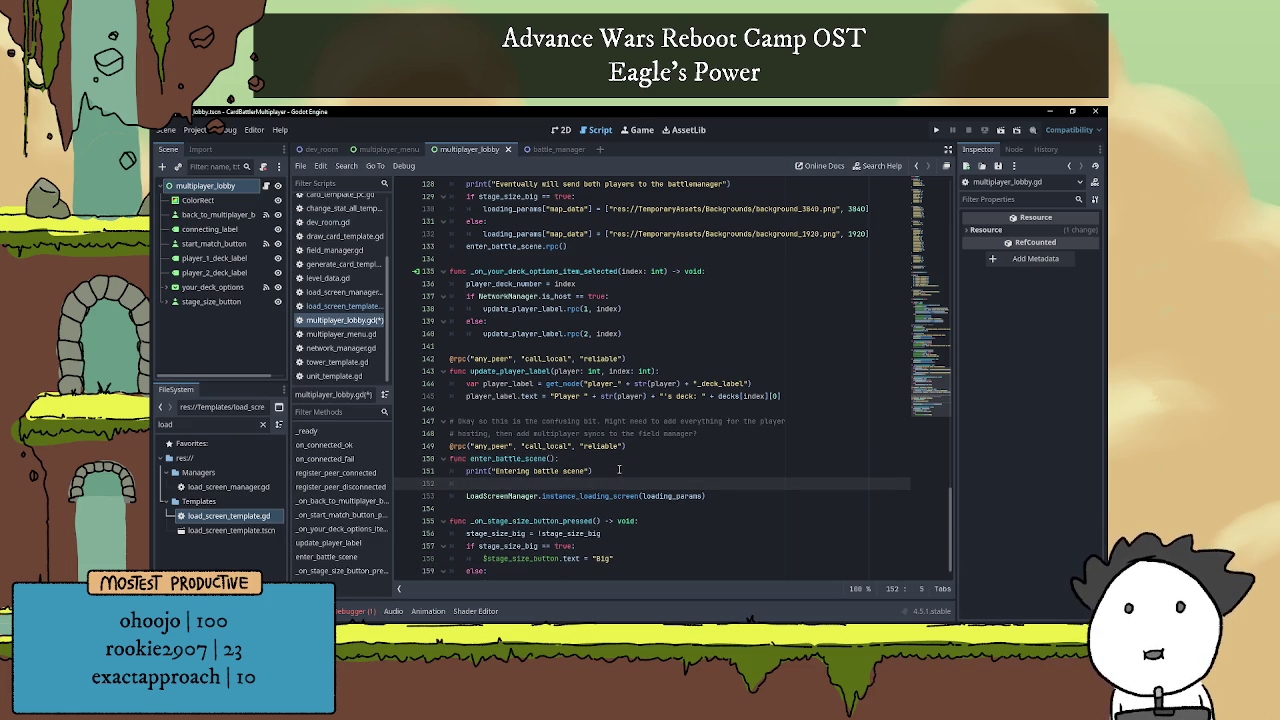
Cut the stage_size_big if/else block from the start-match handler and run the project with F5.
scroll(560, 380, "up", 2)
mouse_move(450, 271)
left_mouse_down()
mouse_move(490, 285)
mouse_move(873, 309)
left_mouse_up()
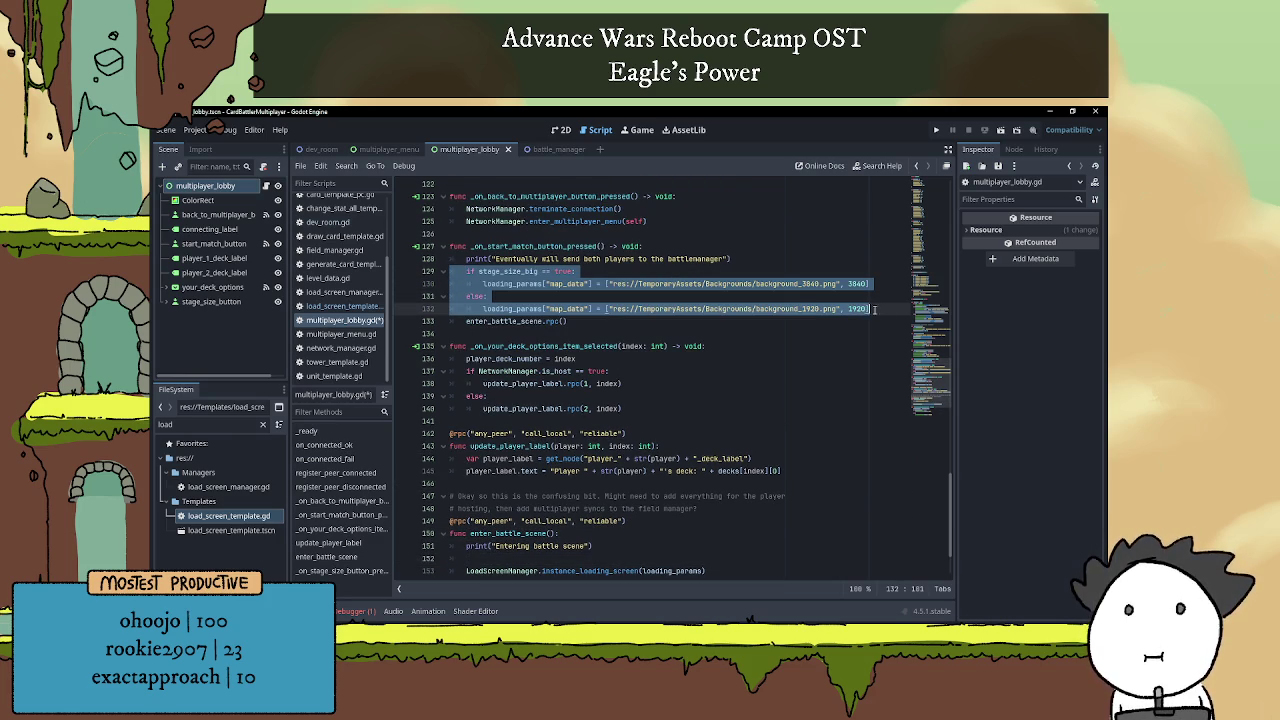
key("BackSpace")
key("BackSpace")
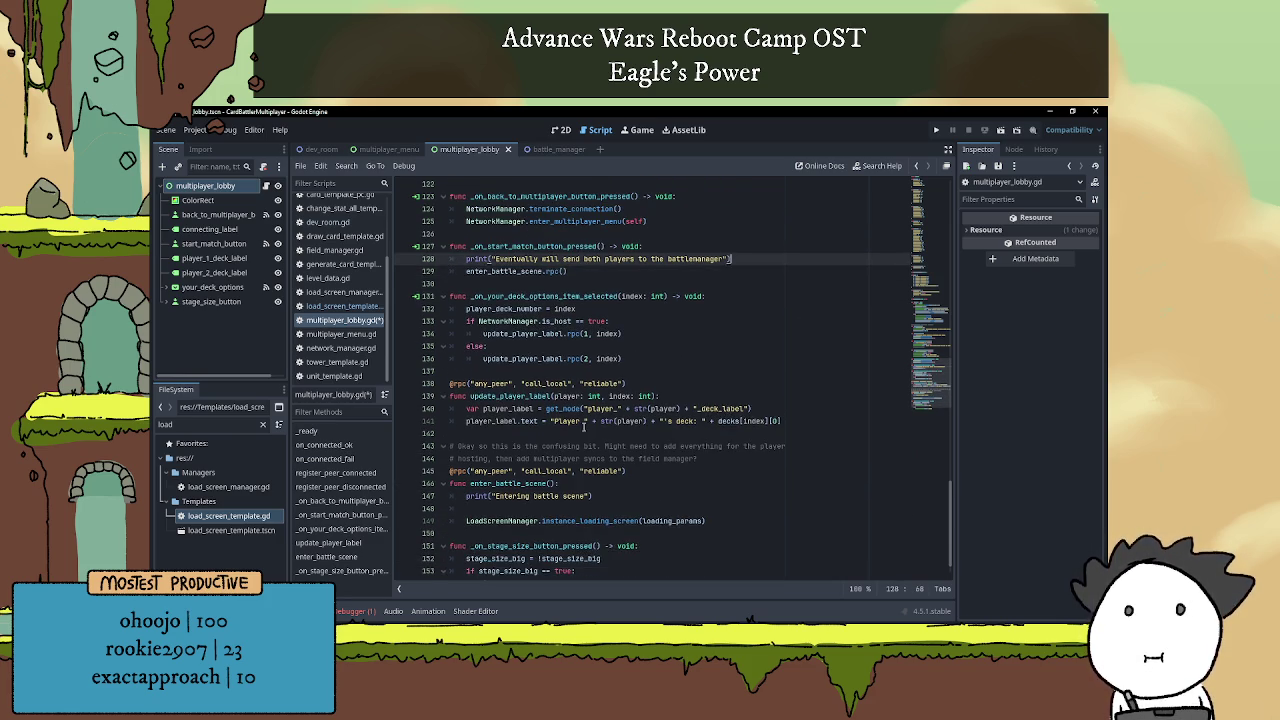
scroll(517, 483, "down", 1)
key("F5")
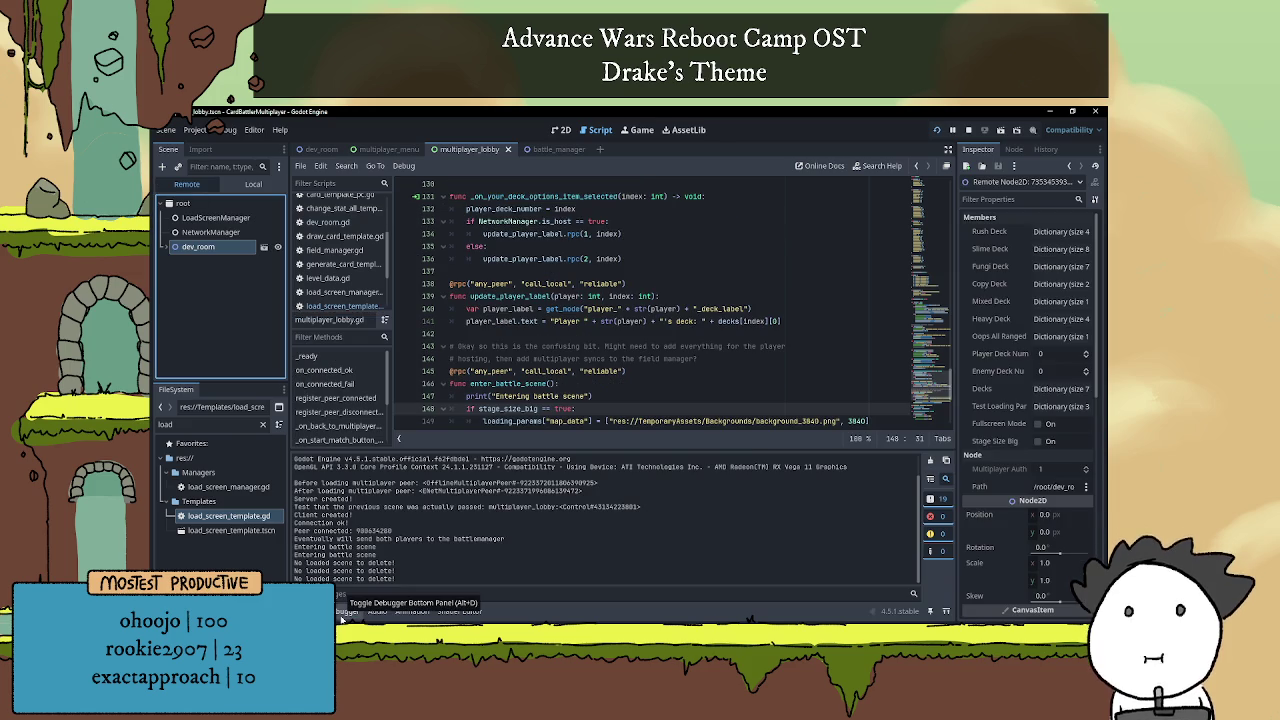
Restart the running game, check its Remote scene tree, then stop it.
left_click(936, 130)
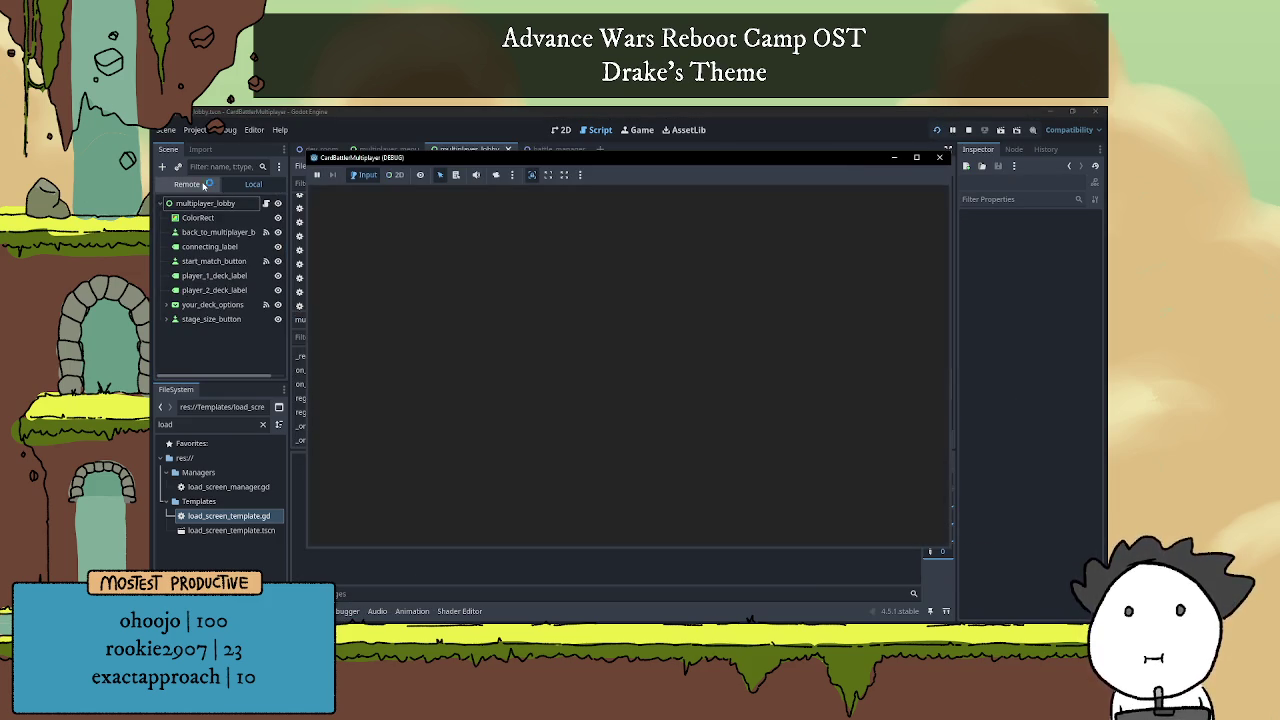
left_click(197, 185)
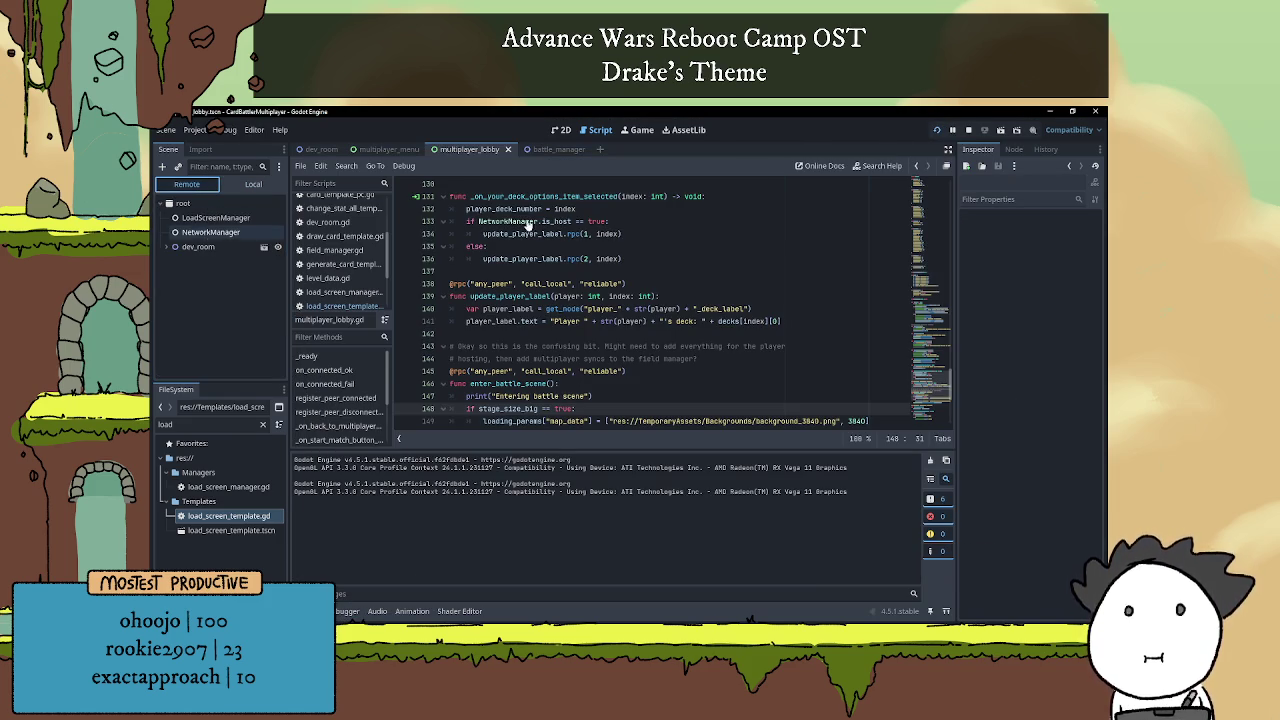
left_click(967, 131)
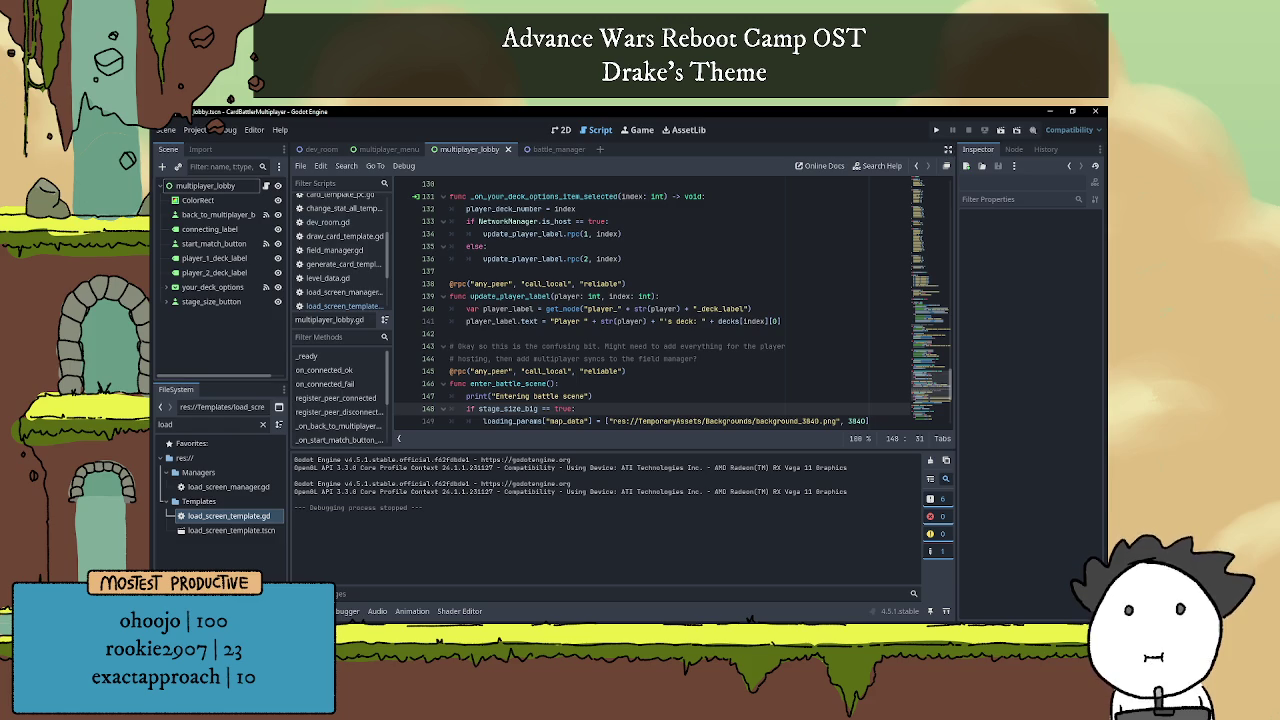
Collapse the Output panel and bring up the battle_manager script.
left_click(315, 611)
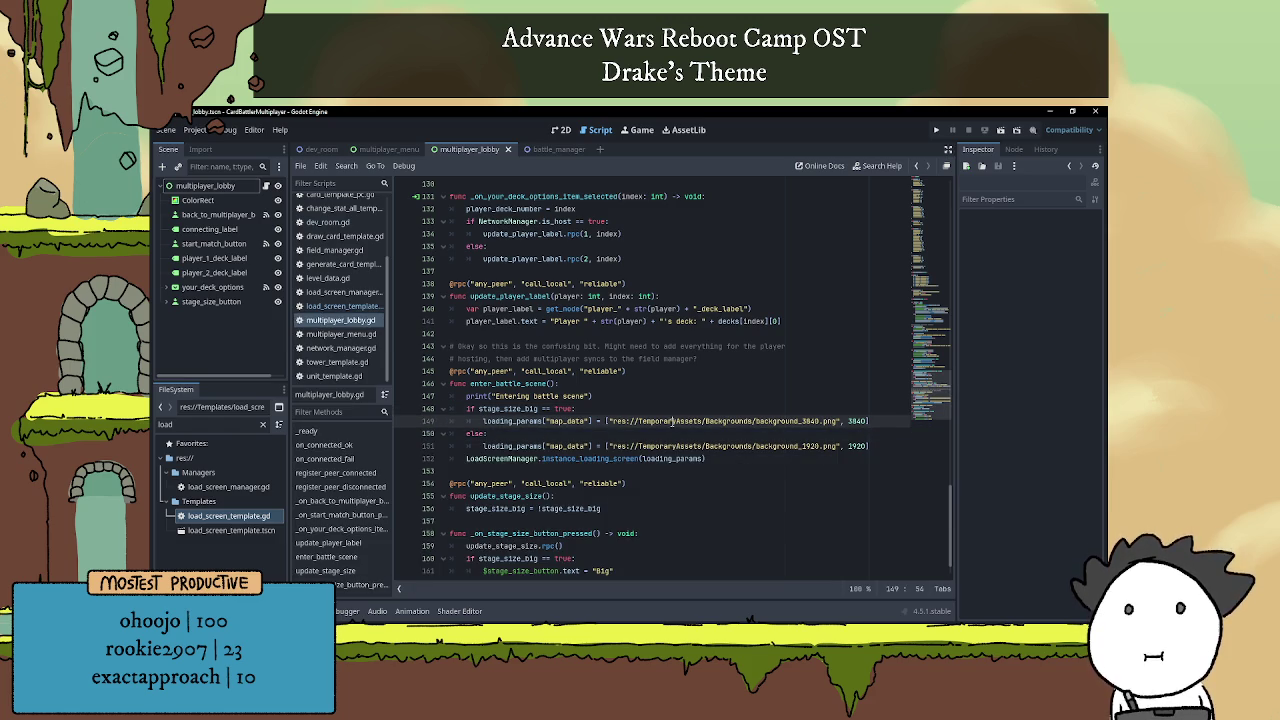
left_click(600, 396)
left_click(550, 149)
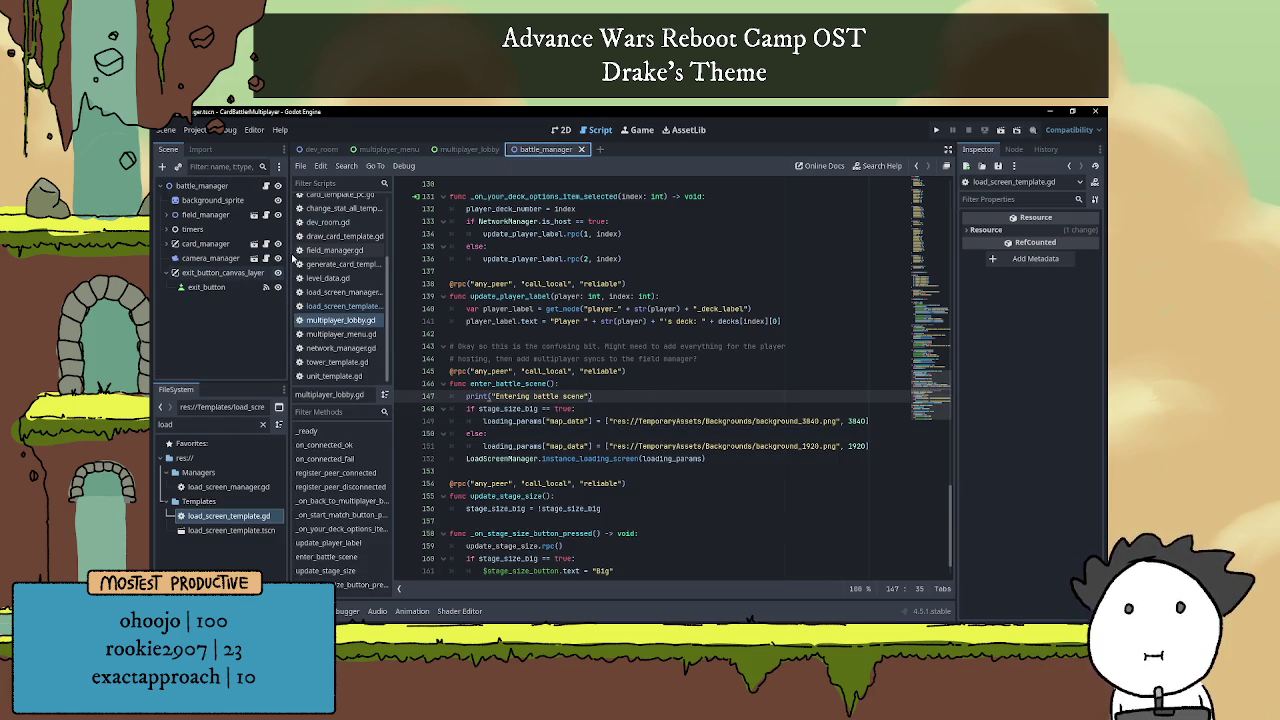
Select the '$camera_manager.limit_right = map_data[1]' line in setup_singleplayer_battle.
scroll(630, 345, "down", 2)
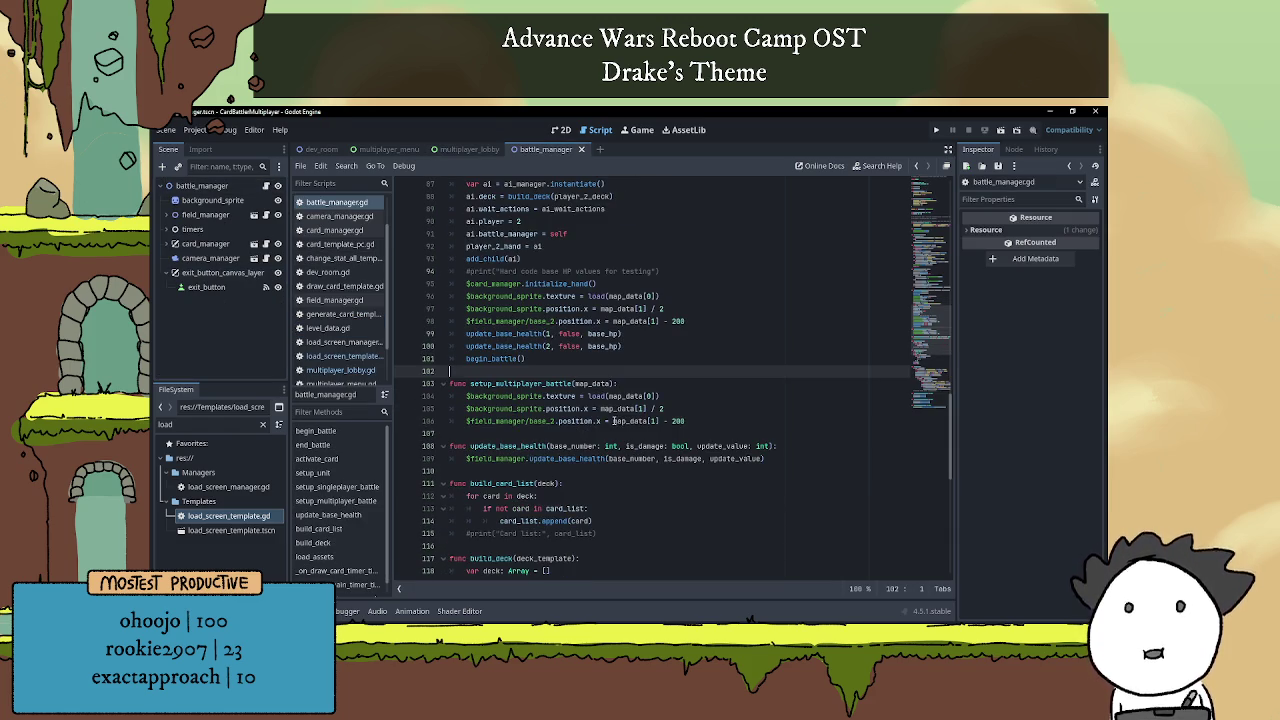
left_click(632, 396)
scroll(631, 395, "up", 5)
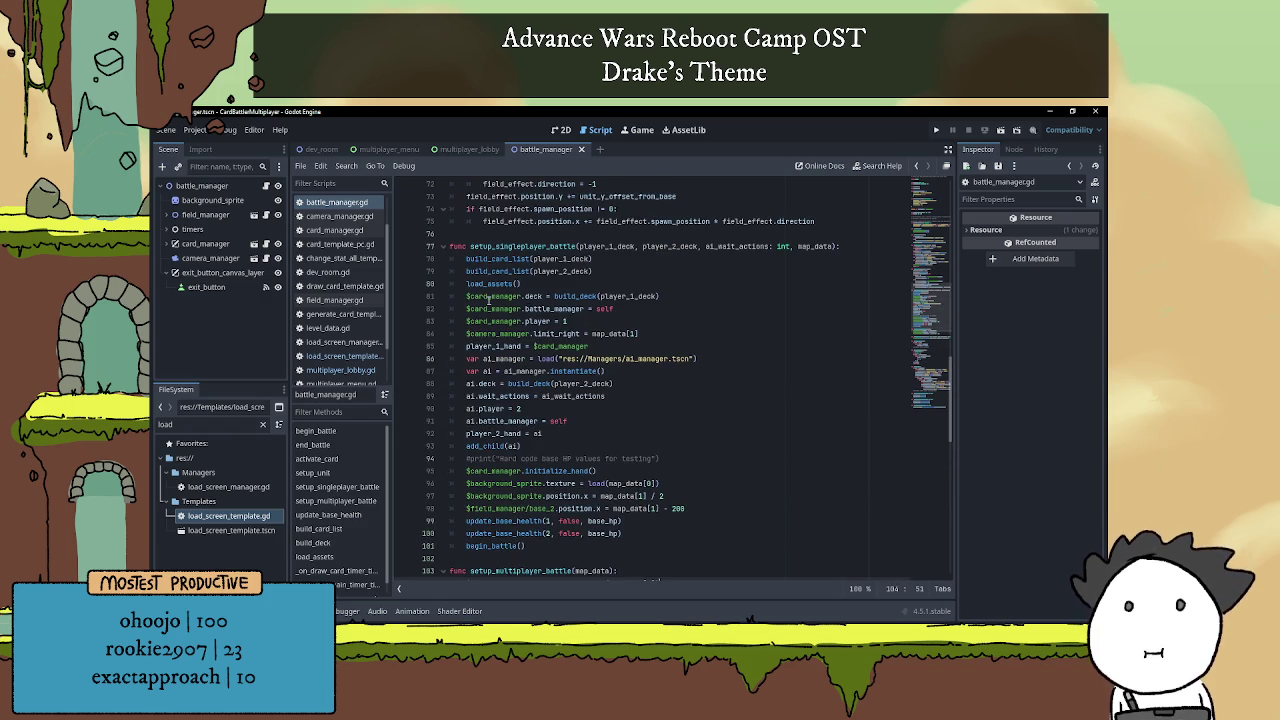
scroll(607, 363, "down", 2)
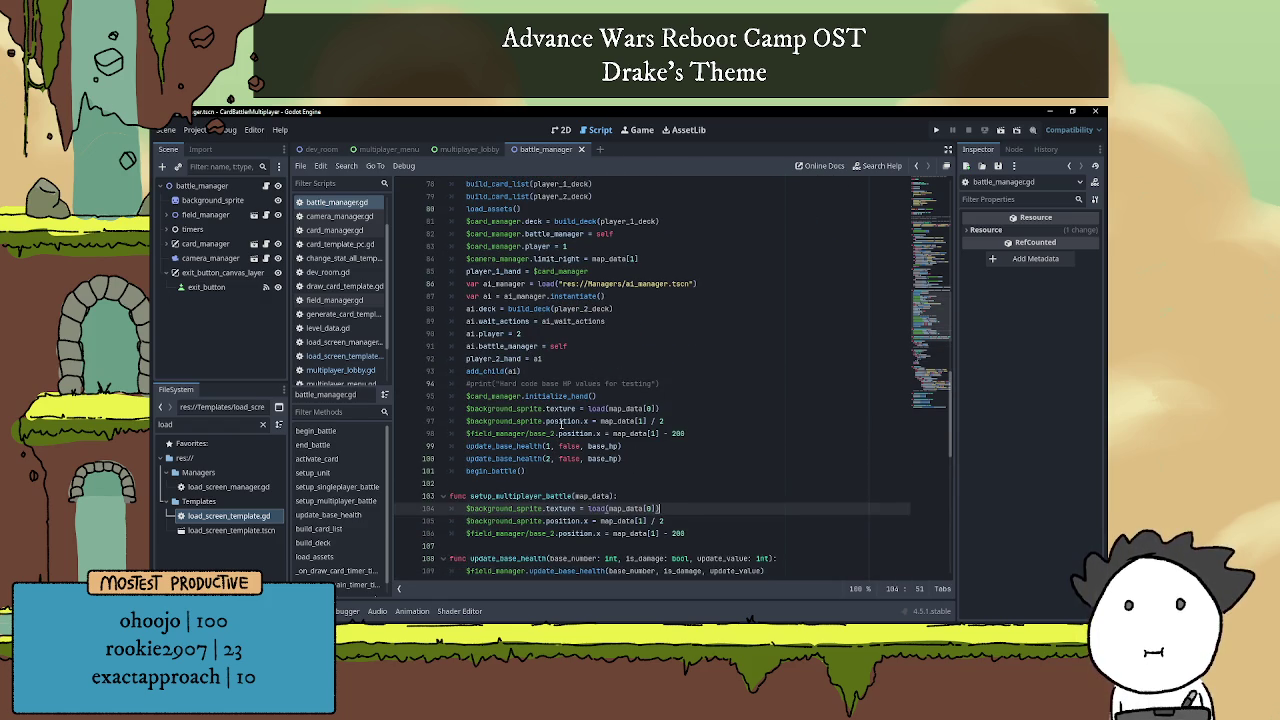
scroll(540, 415, "up", 2)
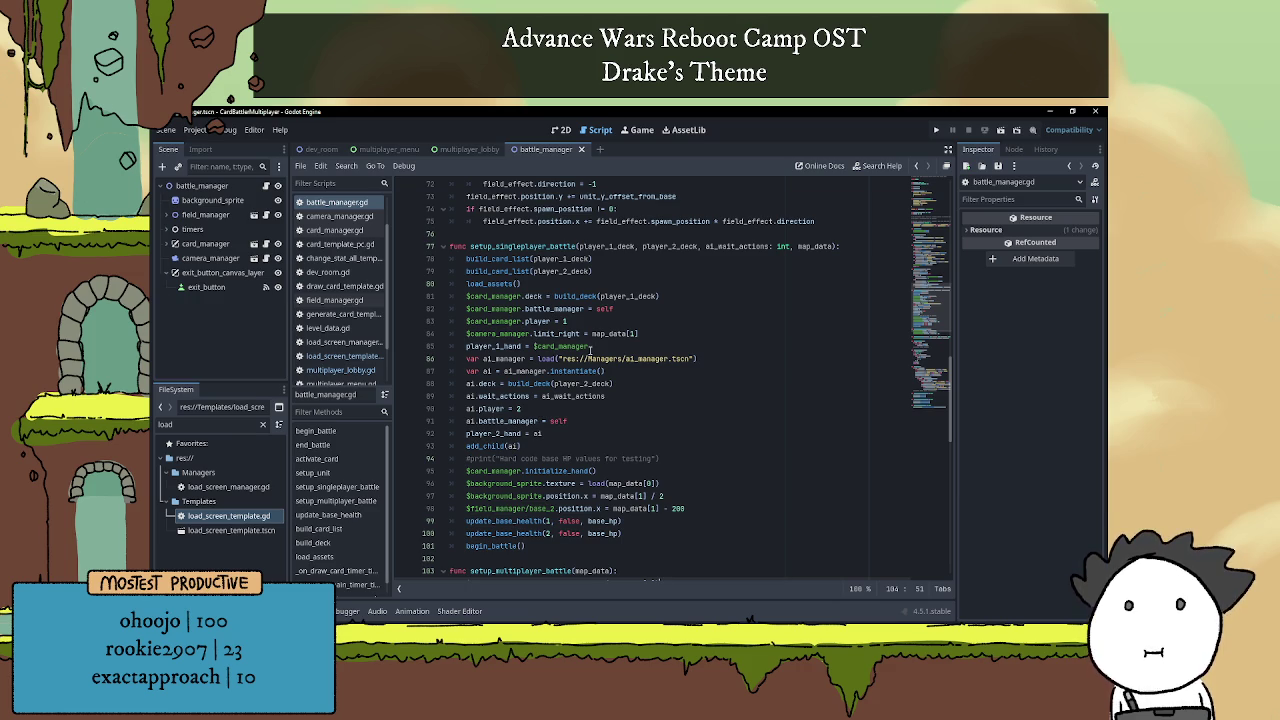
double_click(557, 336)
left_click_drag(465, 334, 660, 334)
key("ctrl+c")
Paste it after the base_2 position line in setup_multiplayer_battle and save battle_manager.gd.
scroll(690, 394, "down", 5)
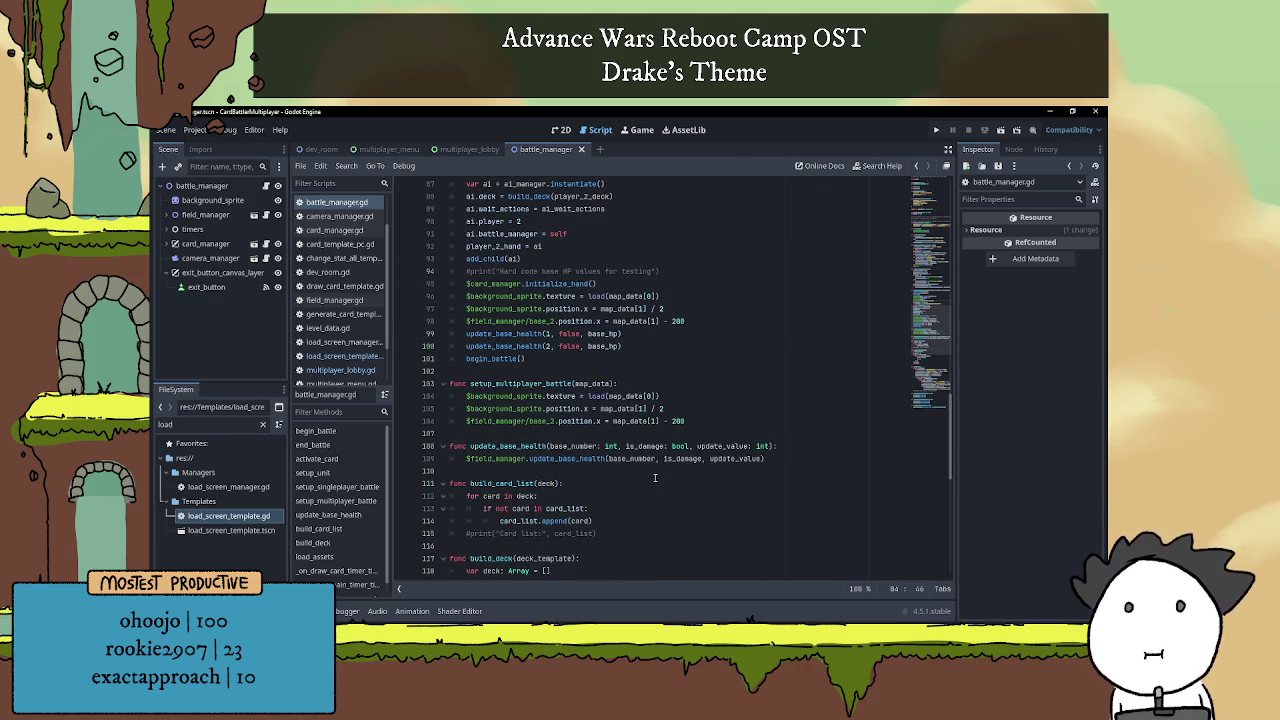
left_click(686, 421)
key("Return")
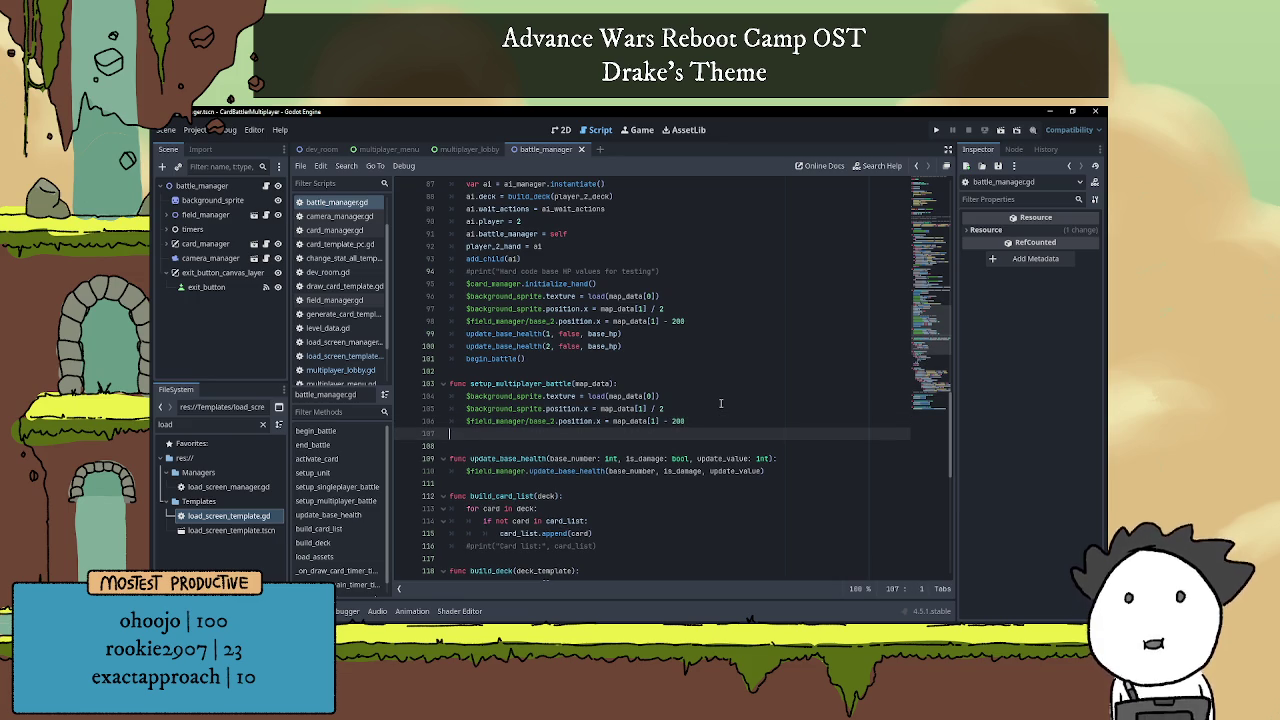
key("ctrl+v")
left_click(697, 375)
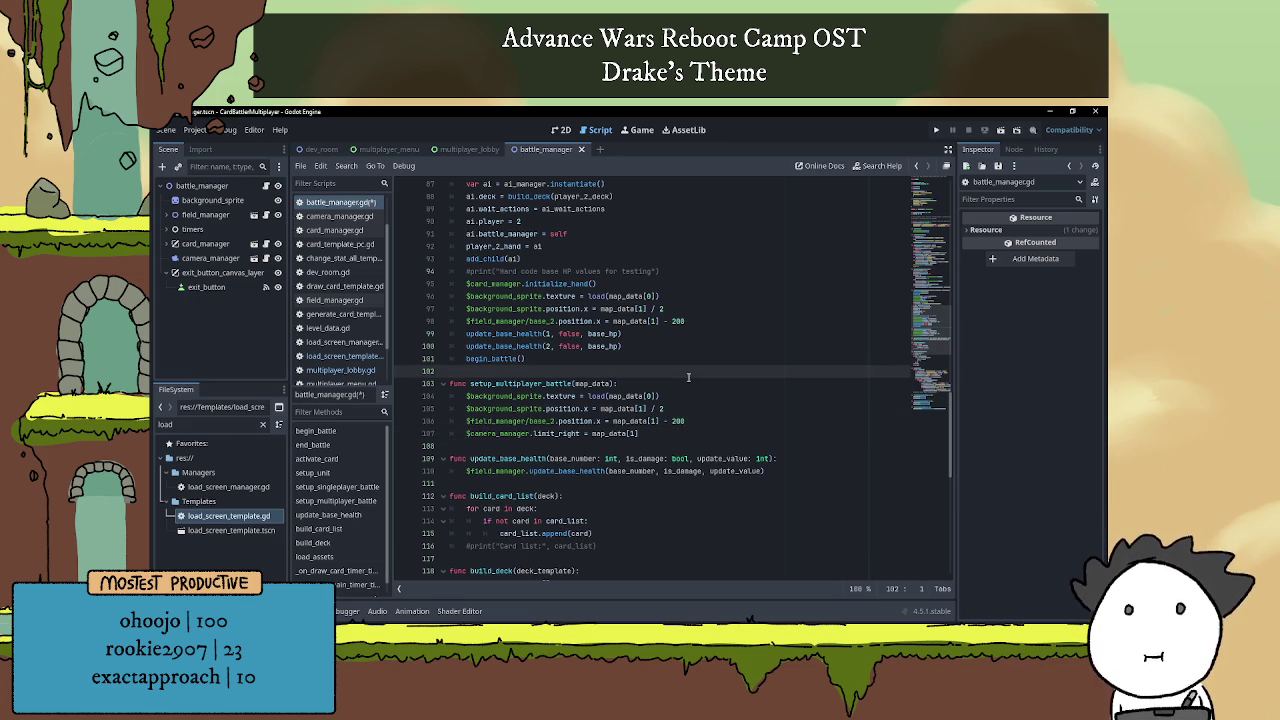
key("ctrl+s")
scroll(700, 410, "up", 6)
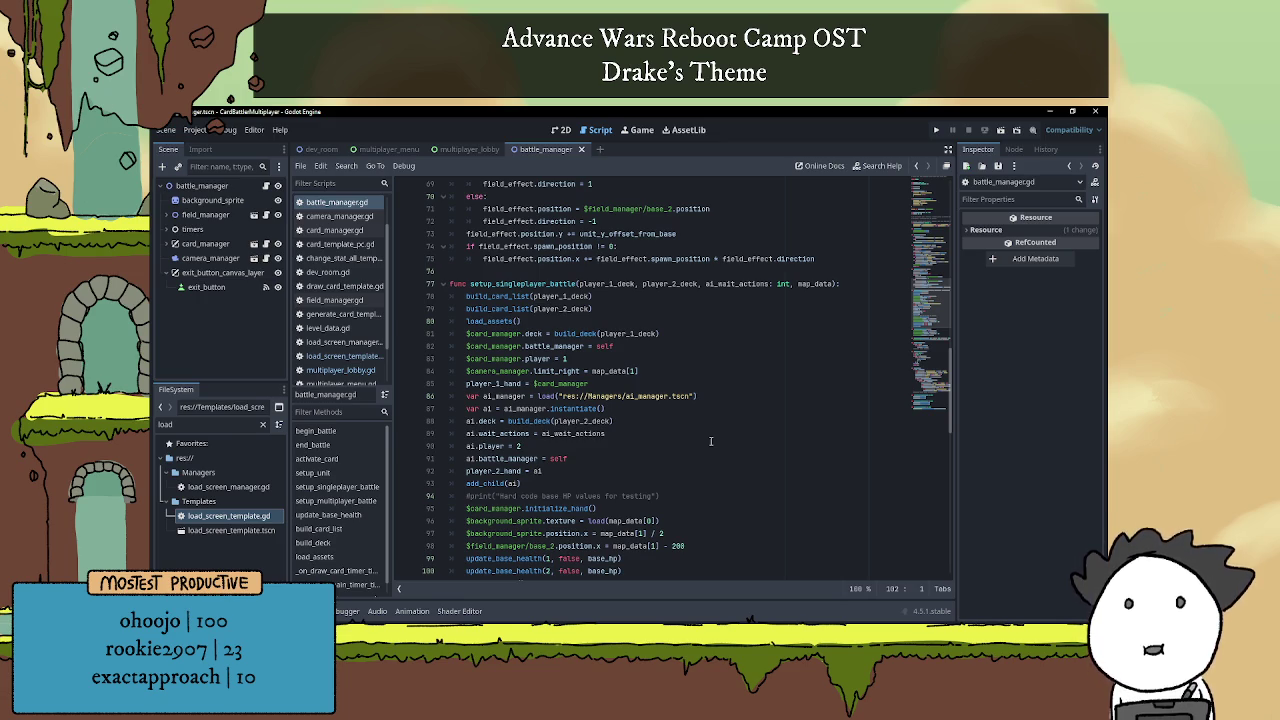
scroll(705, 430, "down", 4)
scroll(705, 421, "up", 3)
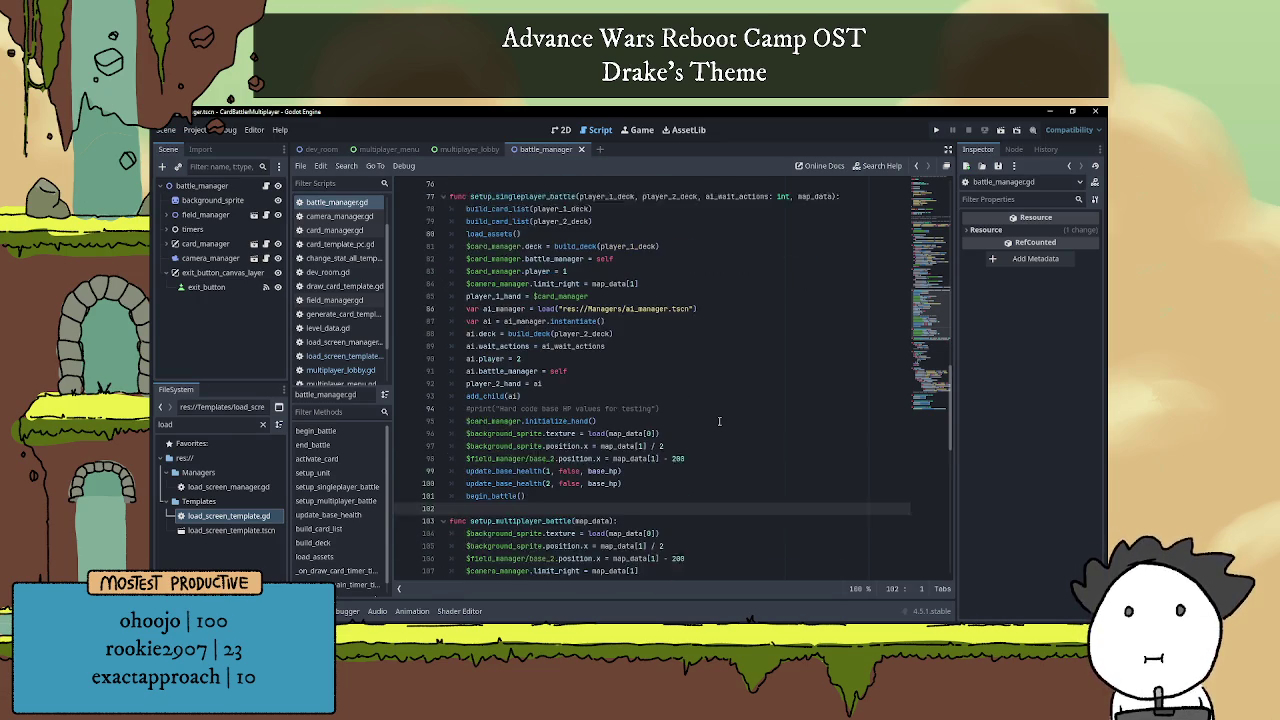
scroll(719, 421, "down", 5)
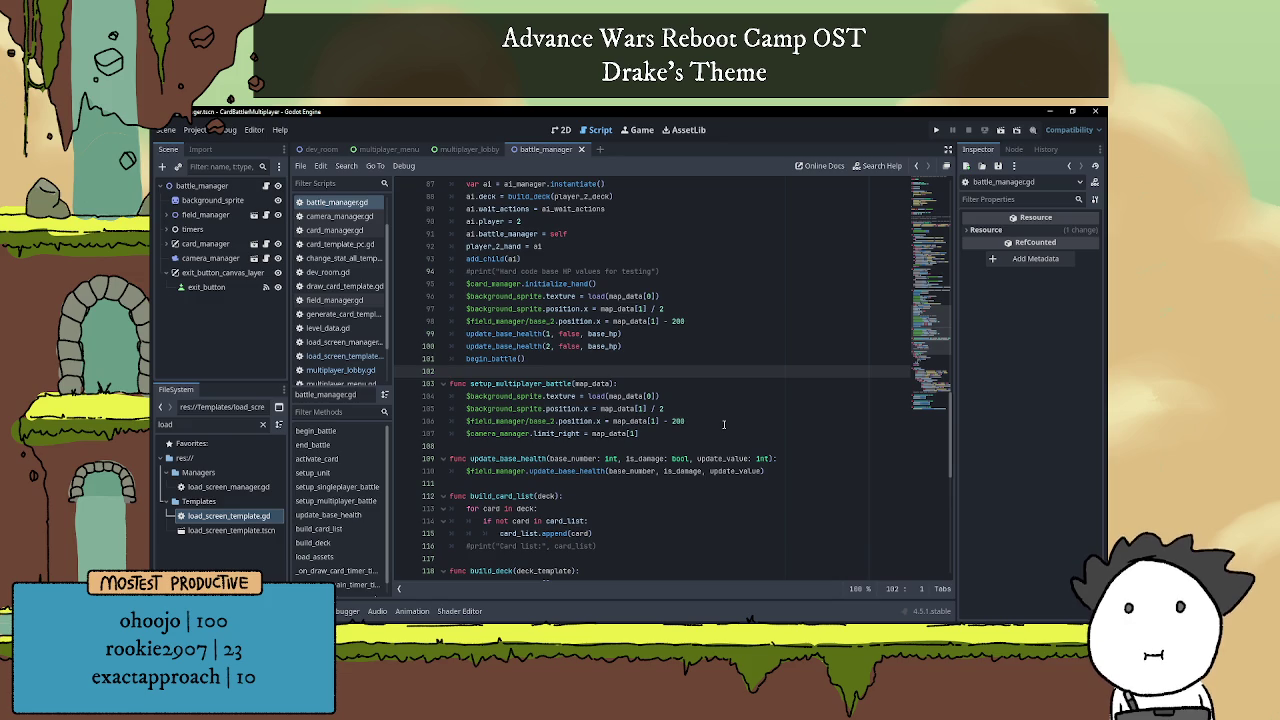
Run the game and start a hosted multiplayer match on the Big stage with the Heavy deck.
left_click(936, 130)
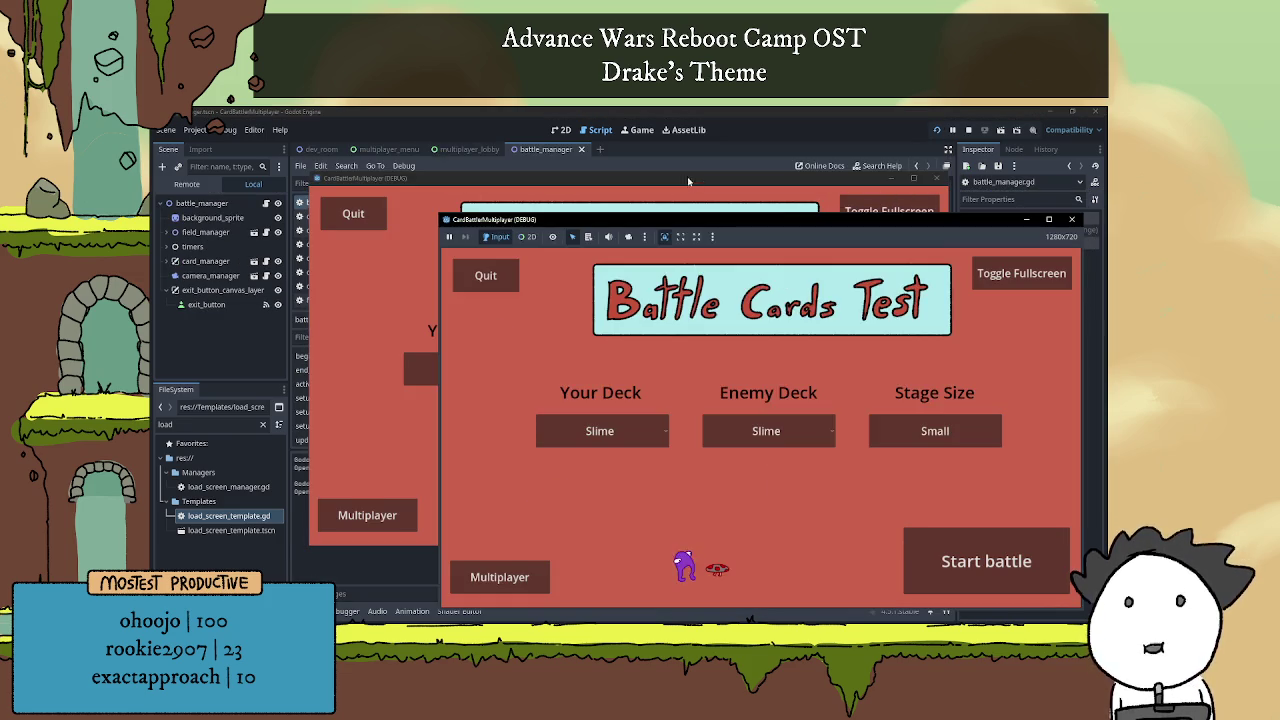
left_click(237, 485)
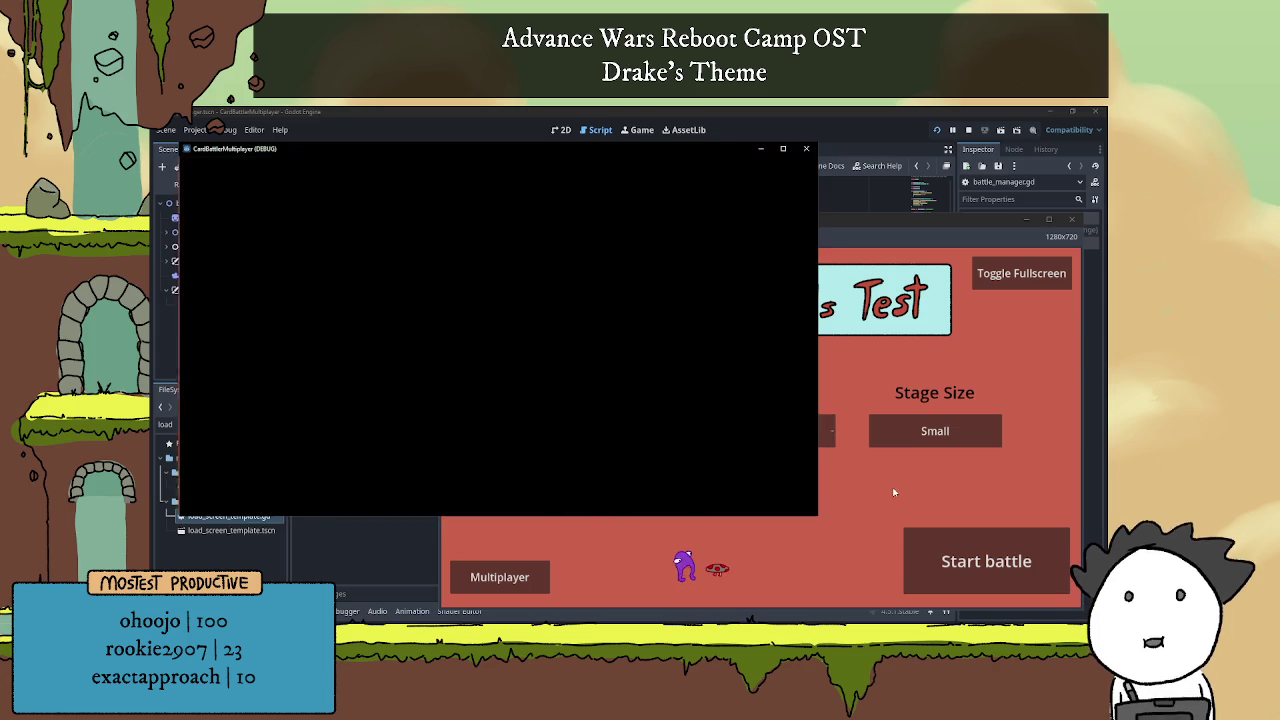
left_click(871, 351)
left_click(688, 209)
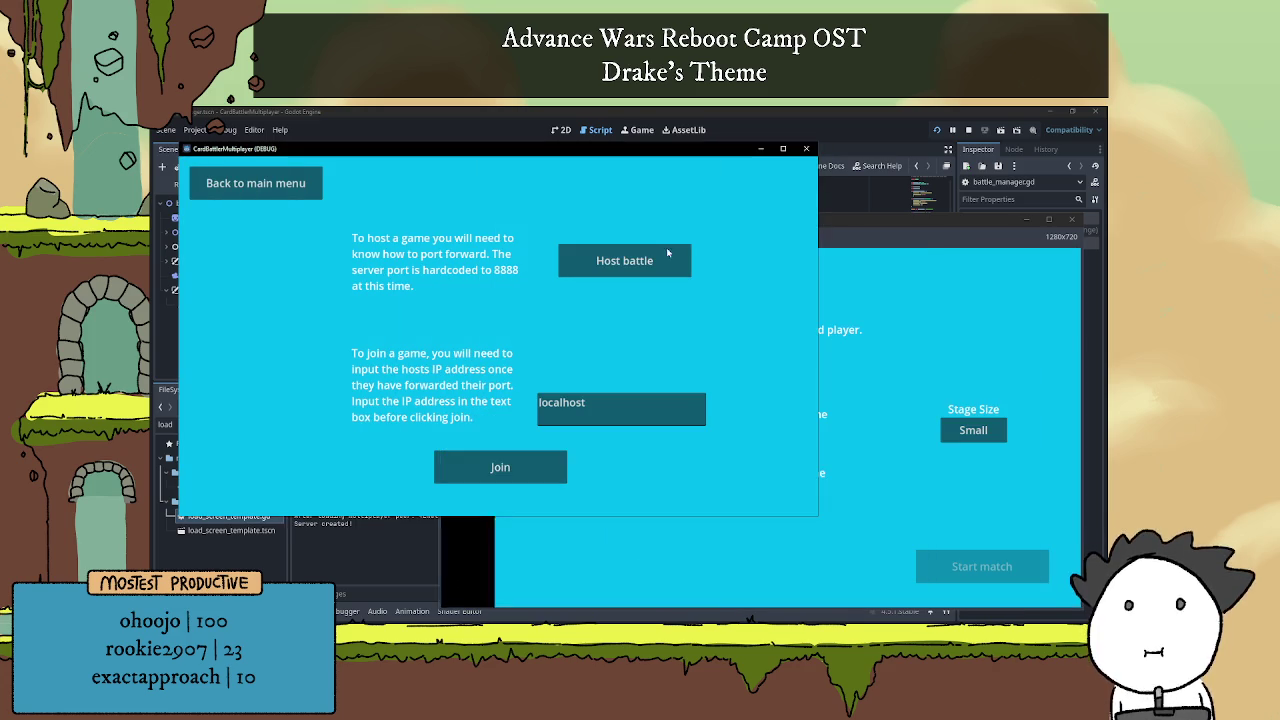
left_click(552, 461)
left_click(973, 430)
left_click(558, 440)
left_click(572, 495)
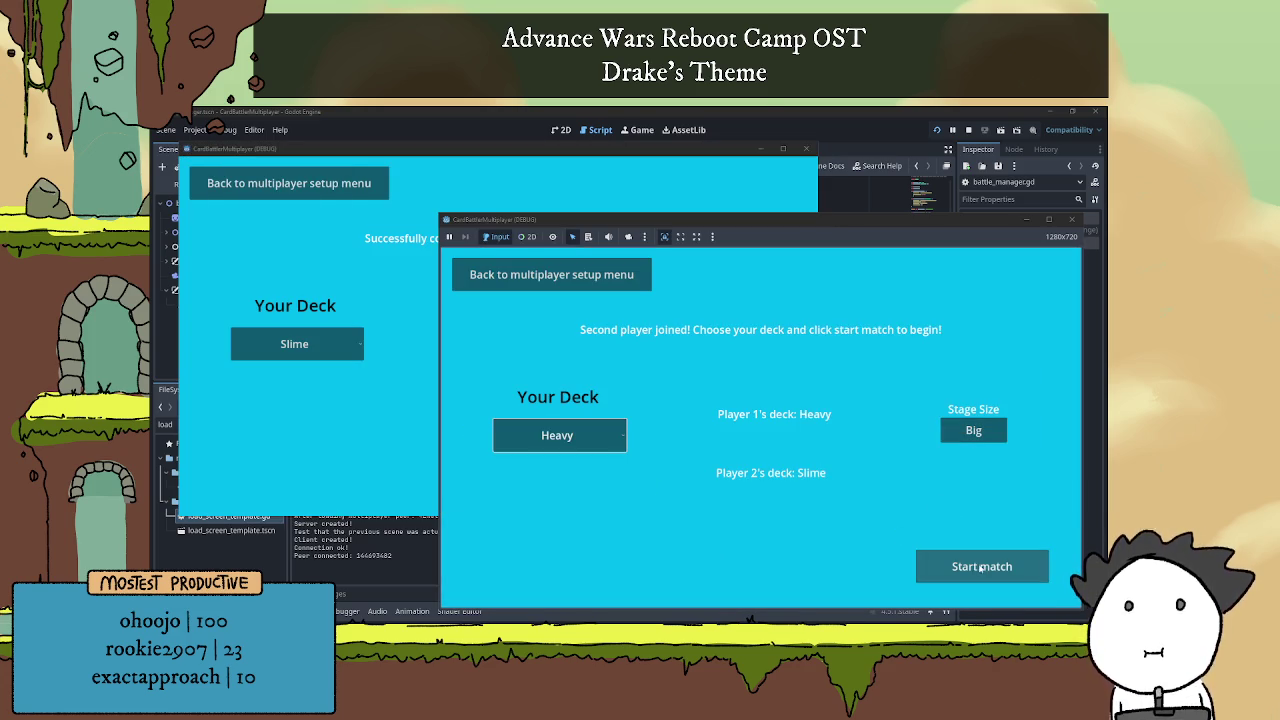
left_click(975, 566)
Pan the host and client battle views toward the red castle, then stop the game.
left_click(540, 196)
left_click(822, 412)
left_click_drag(913, 382, 679, 383)
left_click(690, 390)
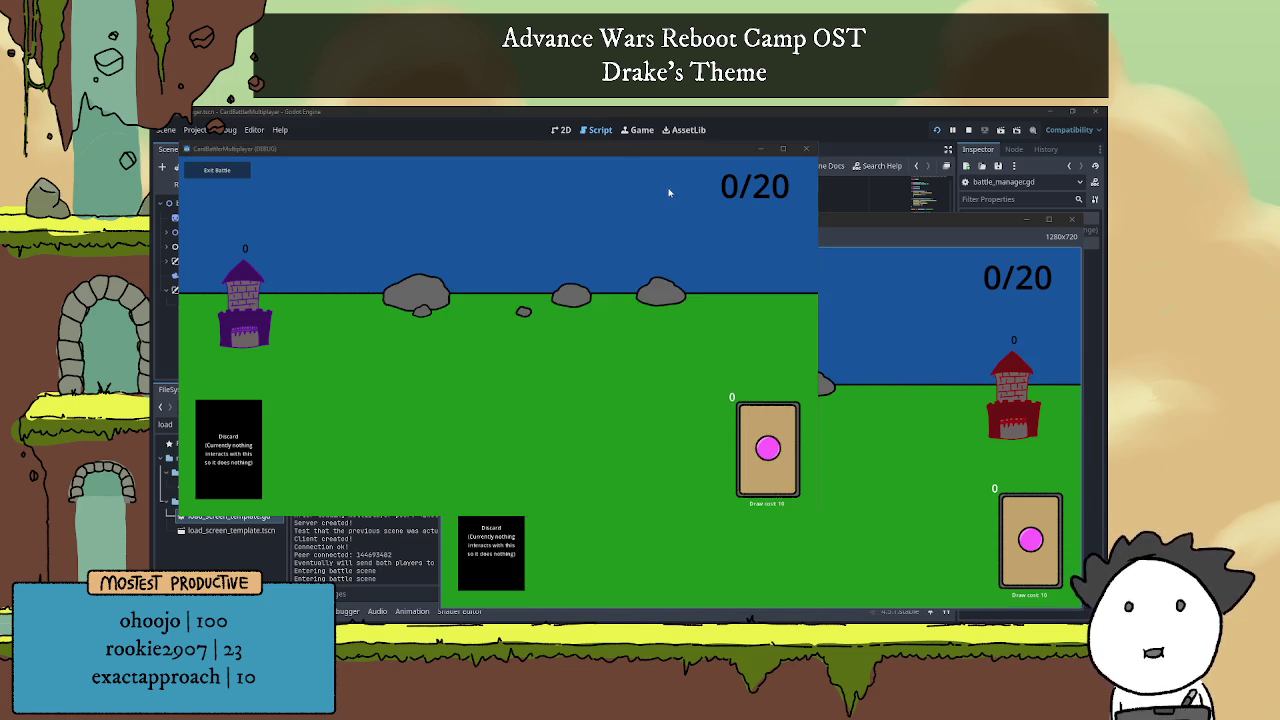
left_click(632, 170)
mouse_move(626, 186)
left_mouse_down()
mouse_move(749, 266)
mouse_move(701, 296)
left_mouse_up()
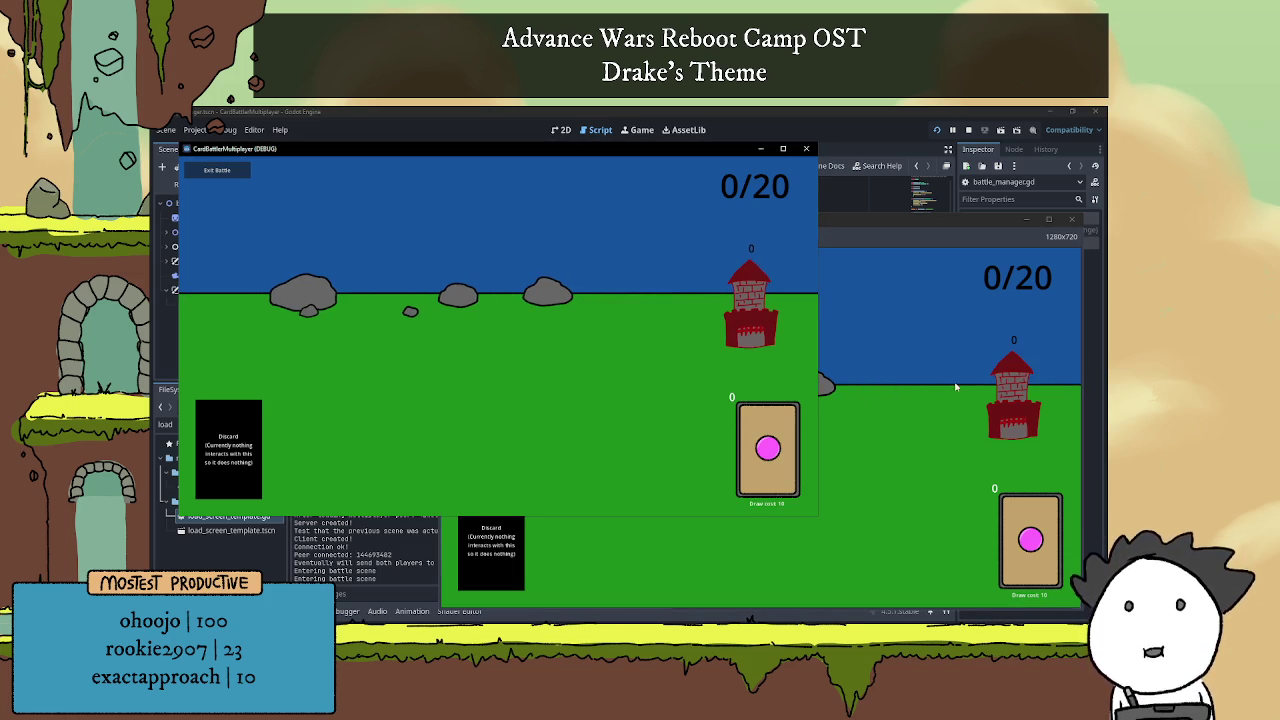
left_click(955, 386)
scroll(704, 434, "down", 3)
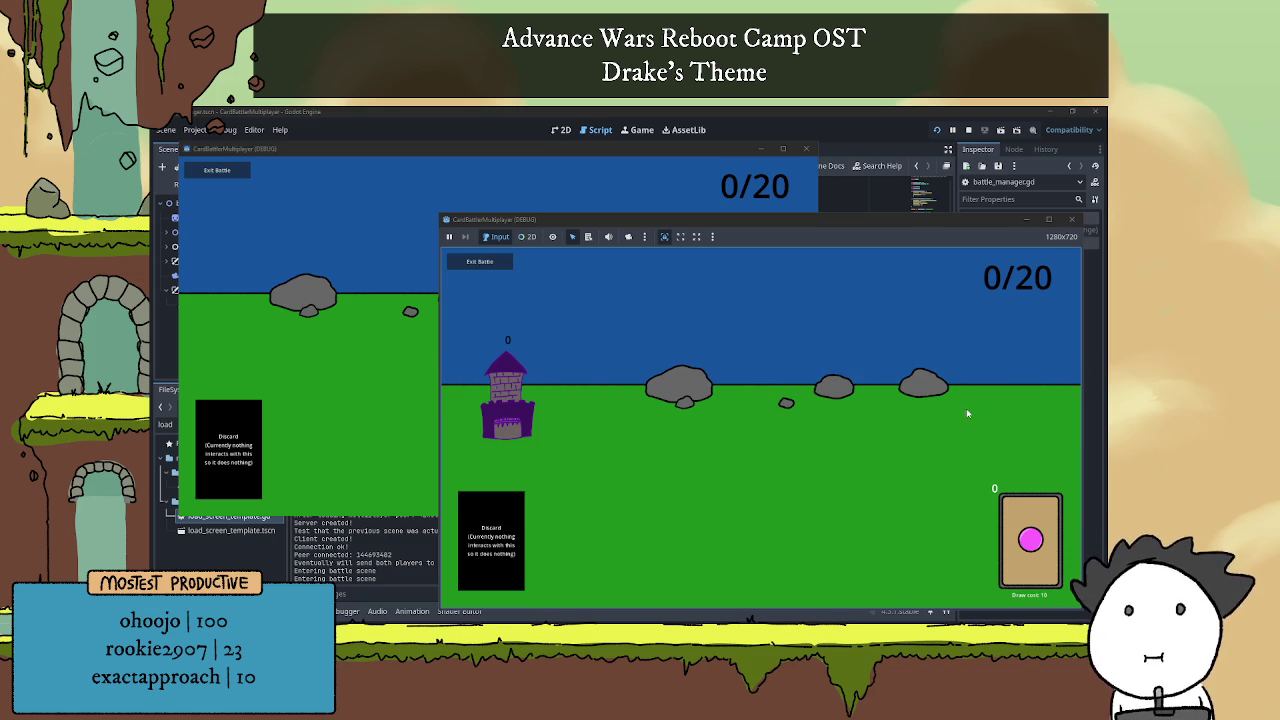
scroll(493, 402, "down", 2)
scroll(493, 402, "down", 4)
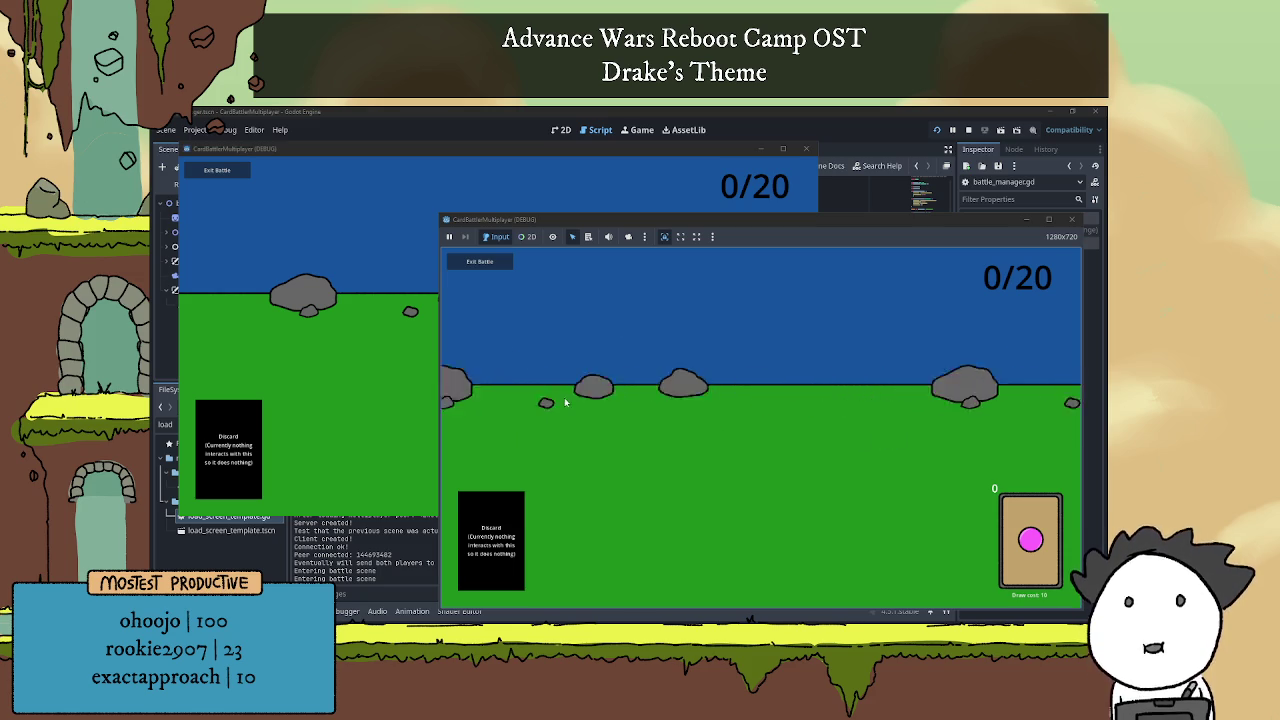
scroll(669, 397, "down", 2)
scroll(669, 397, "up", 2)
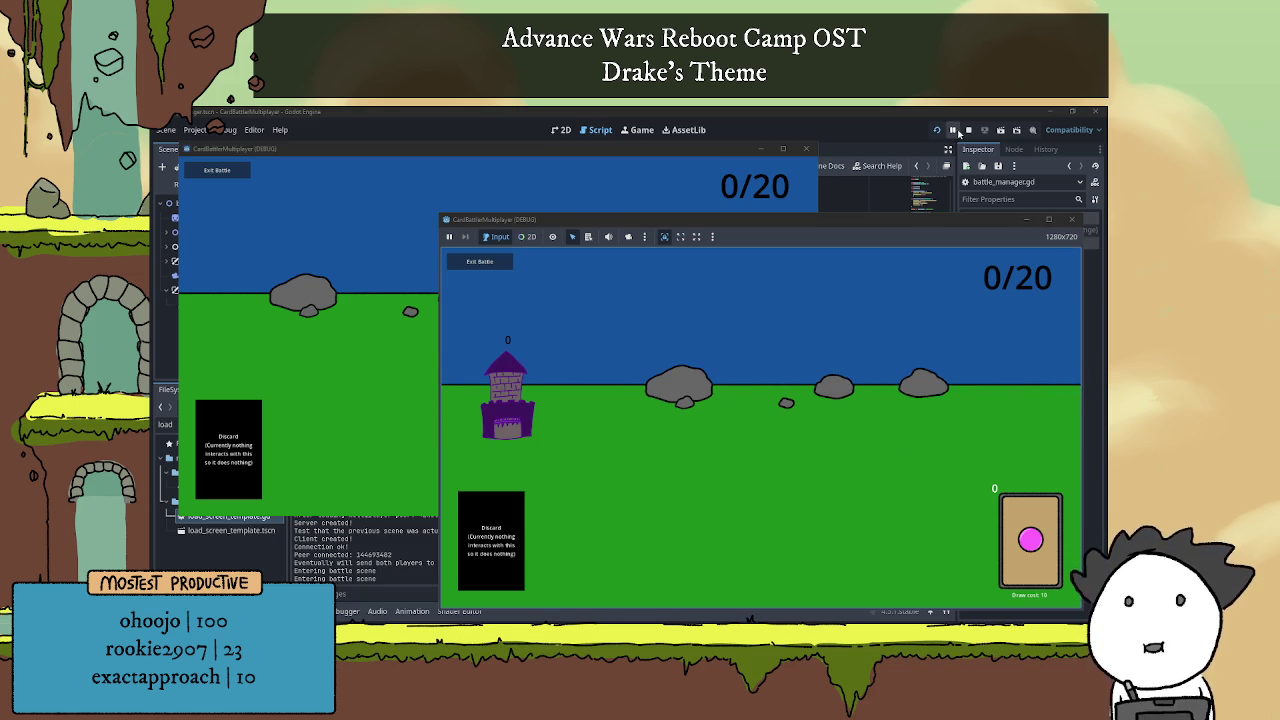
left_click(968, 130)
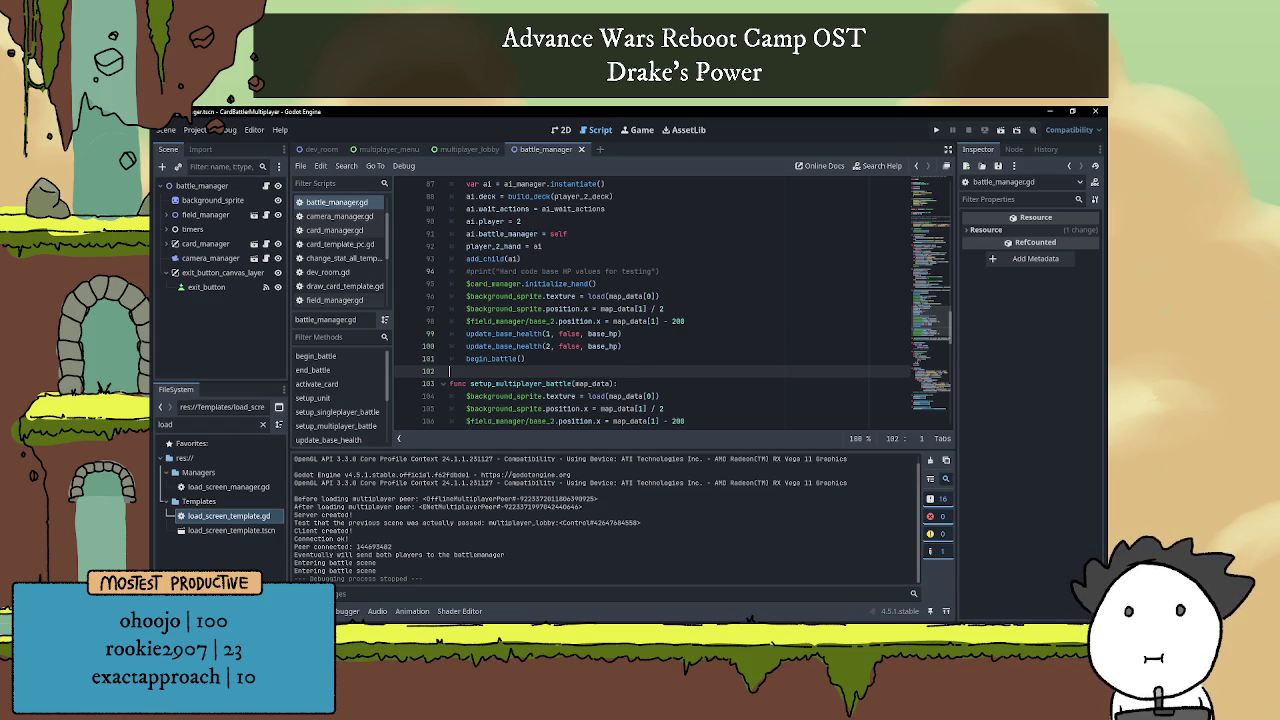
Below the limit_right line, add a $camera_manager line preceded by 'if NetworkManager.is_host != true:'.
key("ctrl+j")
left_click(653, 385)
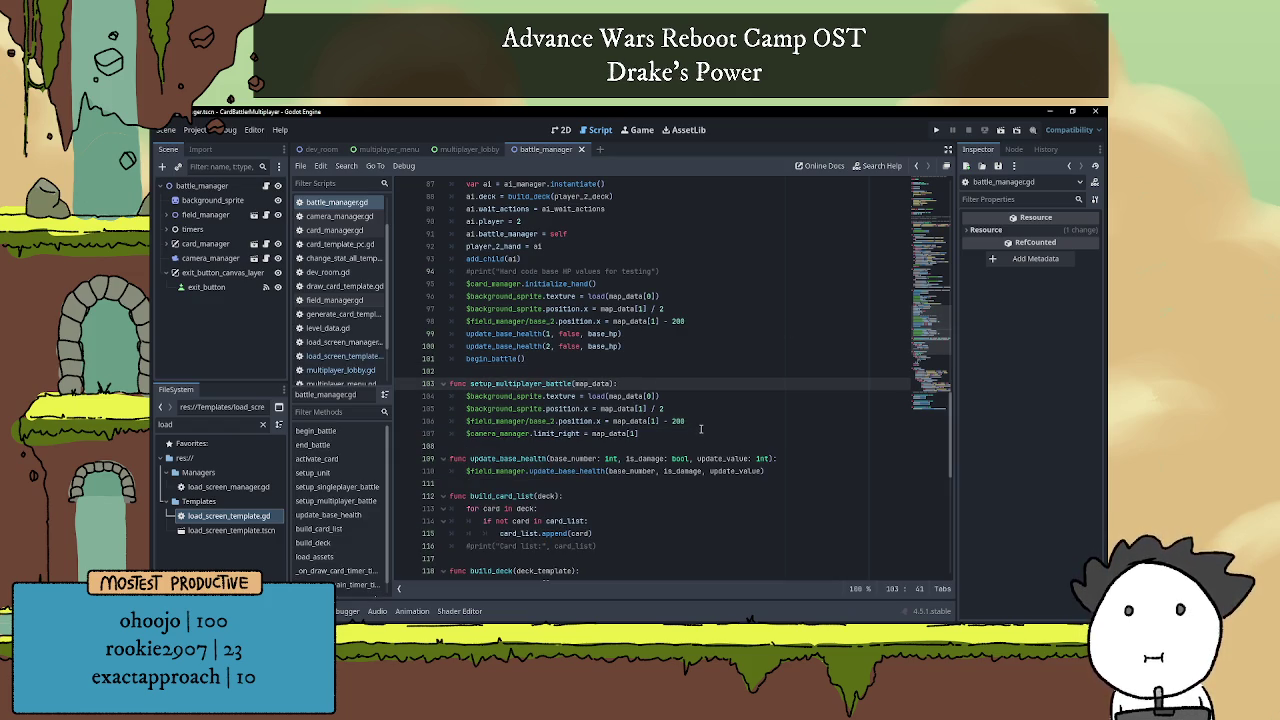
left_click(686, 434)
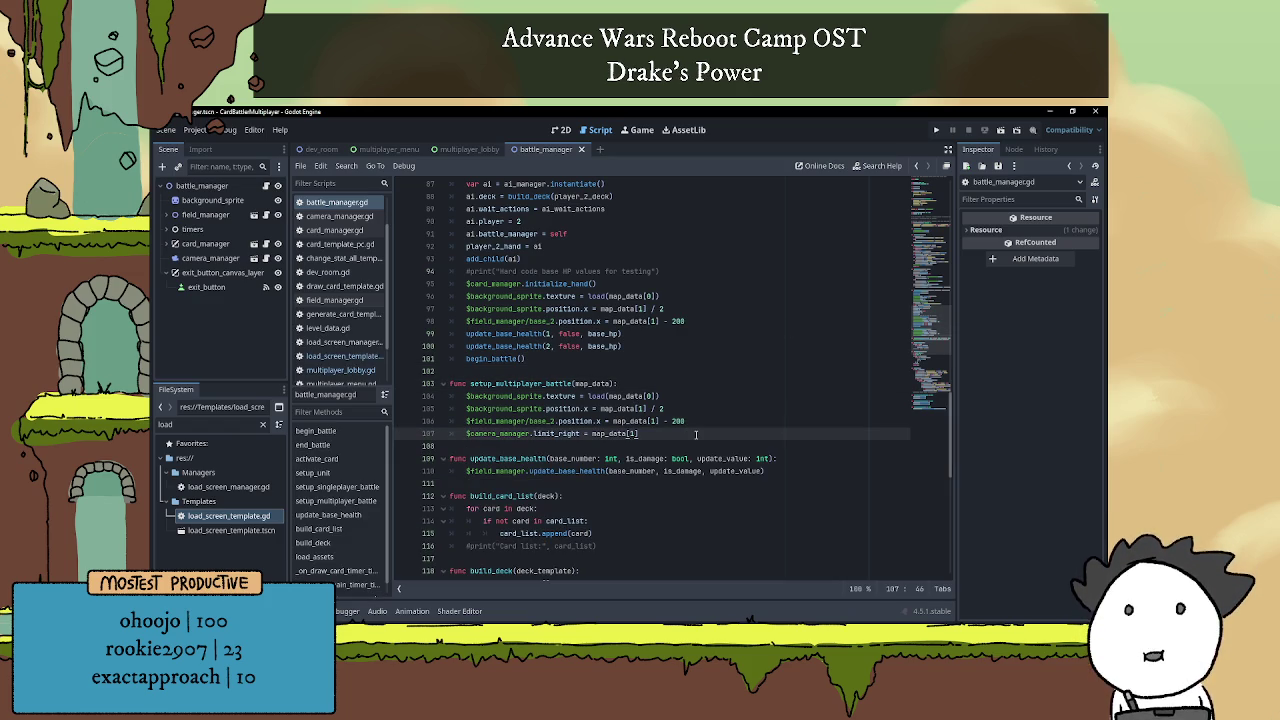
key("Return")
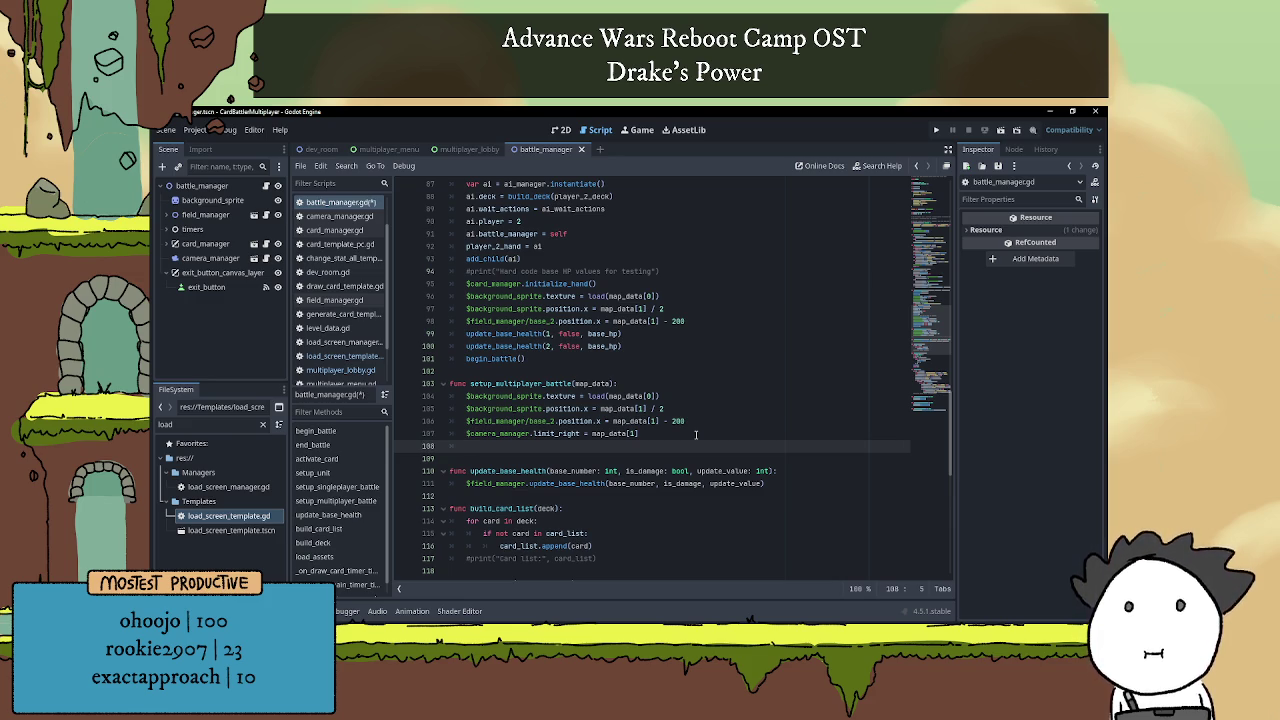
type("$camer")
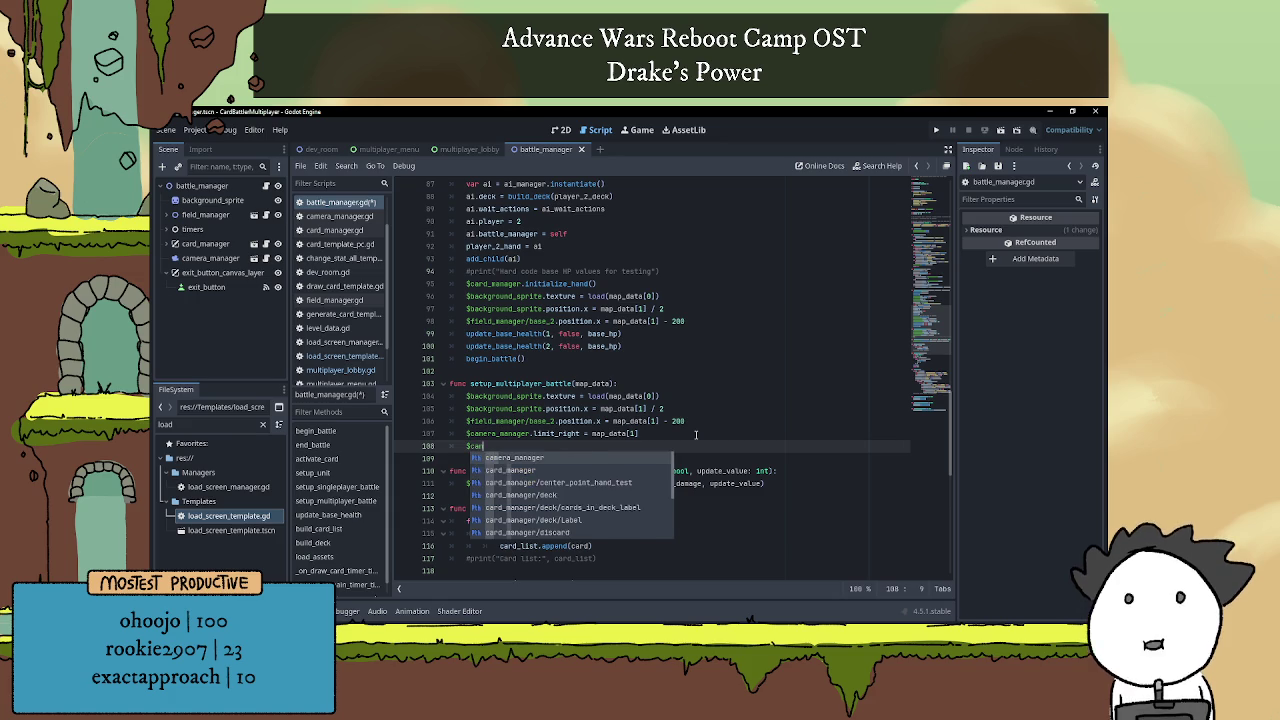
key("Return")
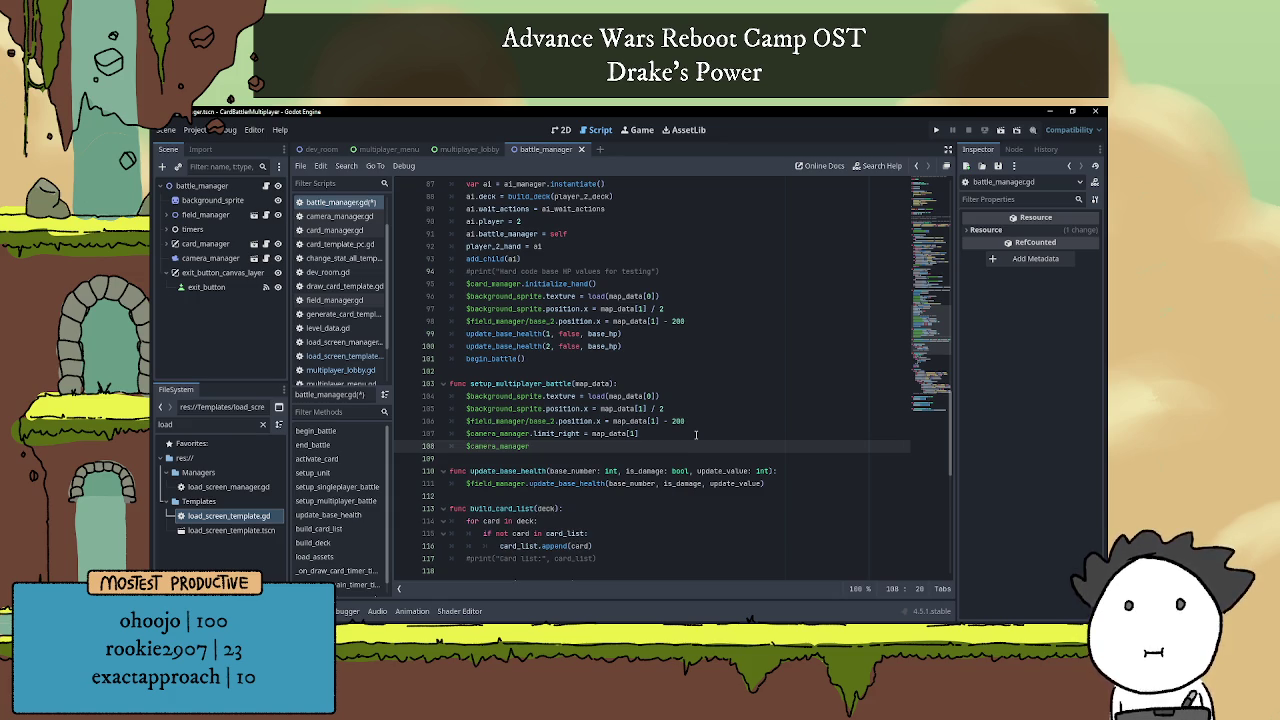
left_click(677, 431)
key("Return")
type("if Network")
key("Return")
type(".is_host !")
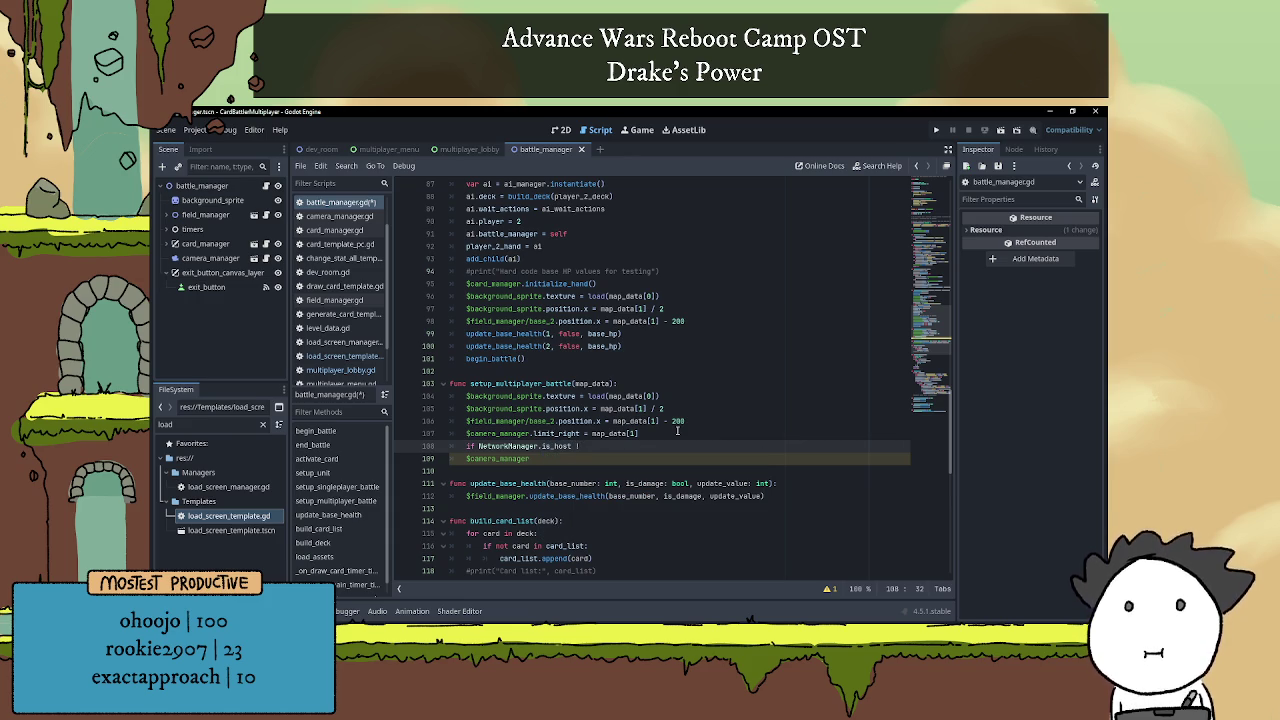
type("= true:")
Indent the camera line under the check as '$camera_manager.position.x = map_data[1] - 540'.
key("Down")
key("Home")
key("Tab")
key("End")
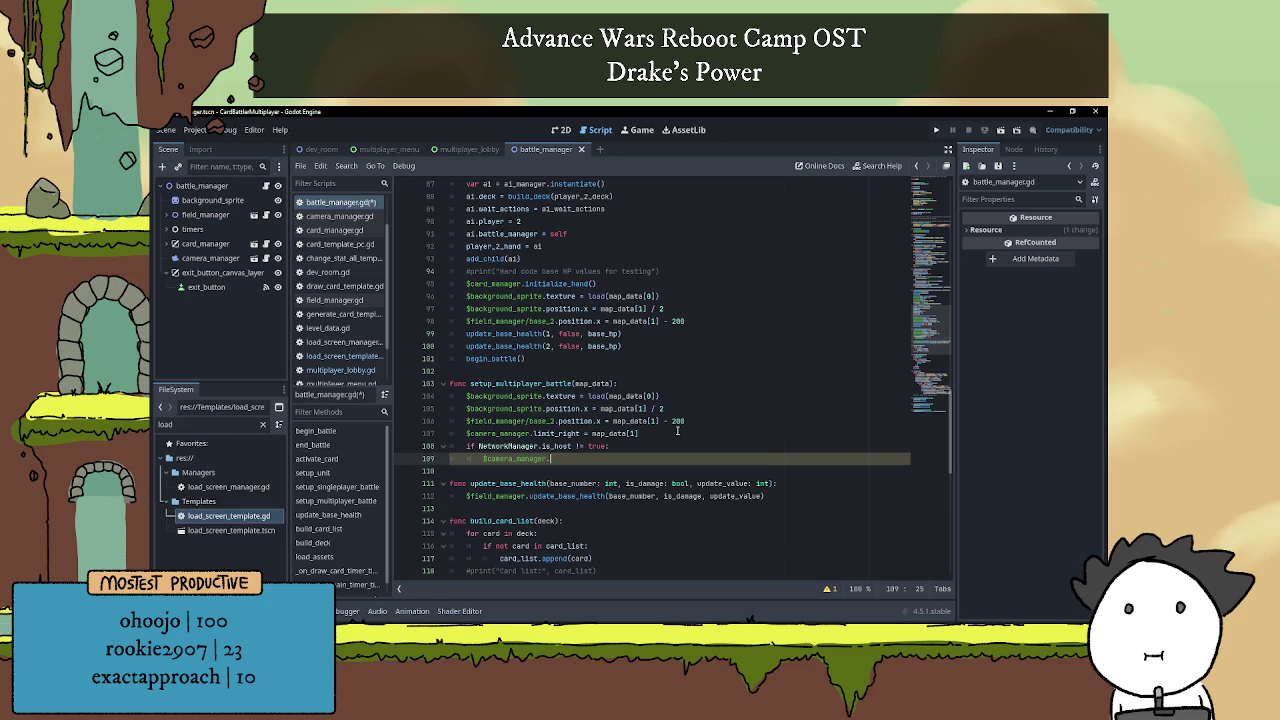
type("position.x =")
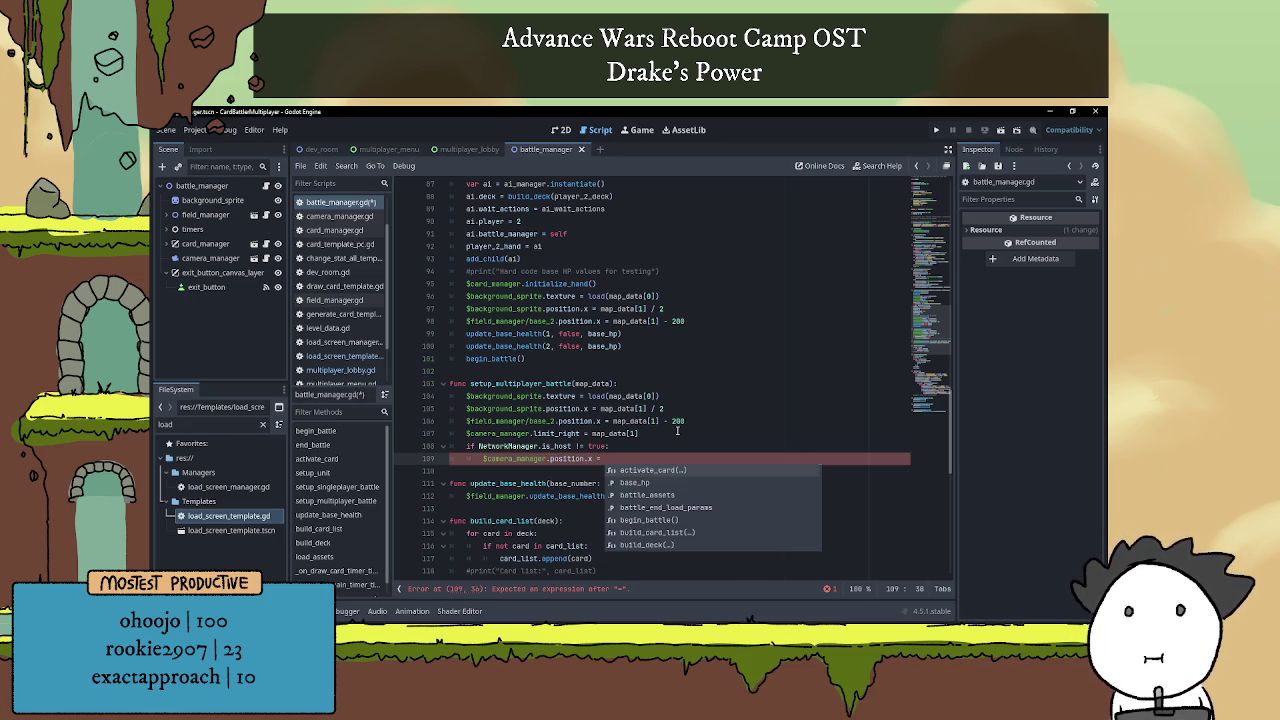
type("map")
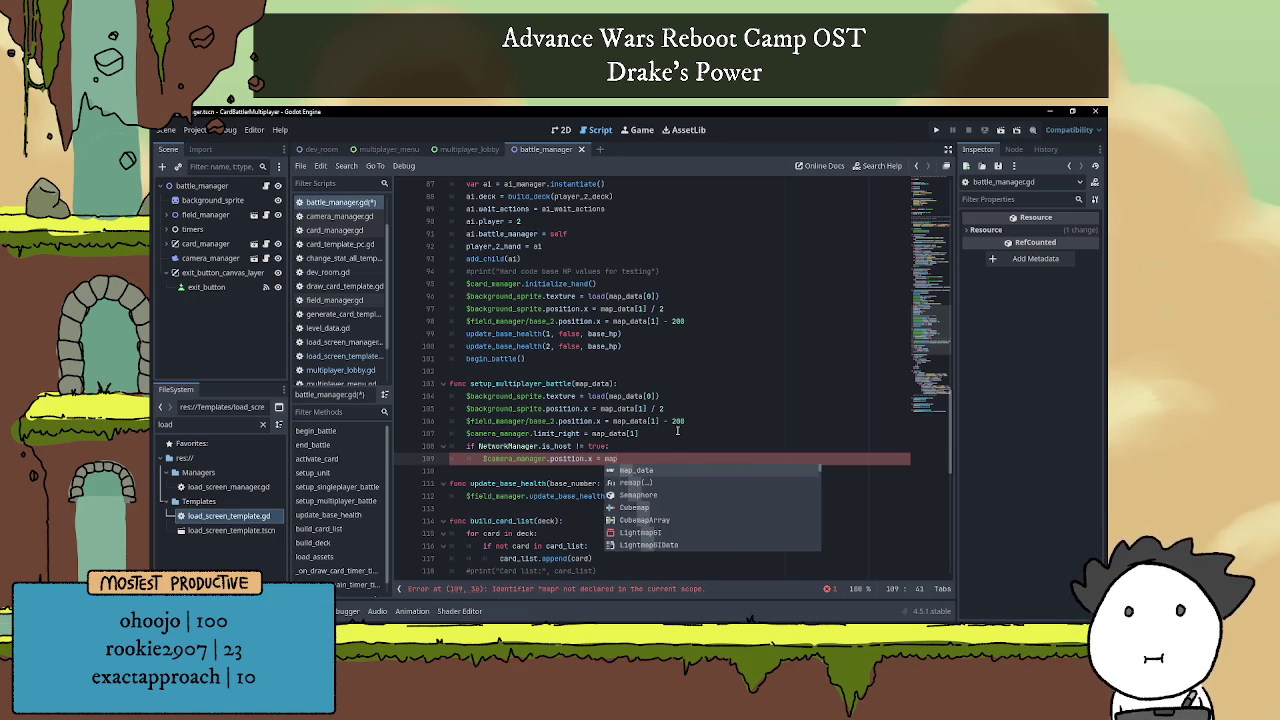
type("_data[1] - ")
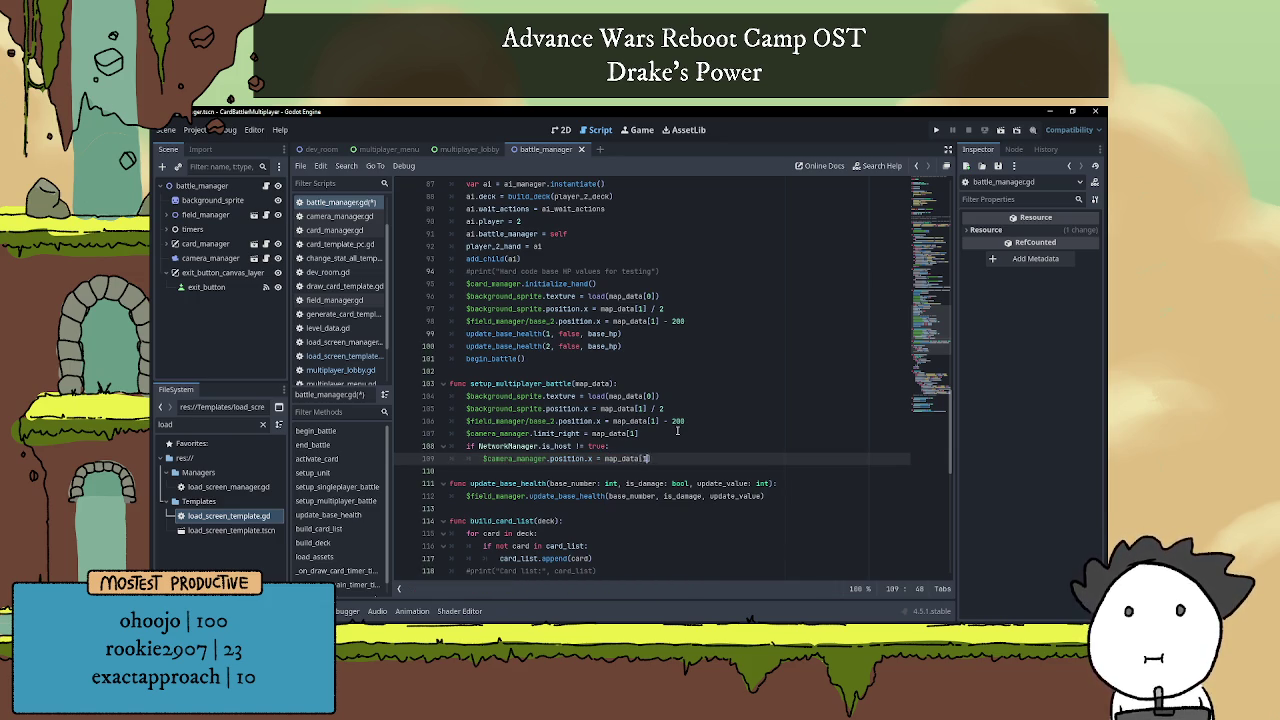
type("540")
left_click(679, 445)
Save the script, run the project, and start a hosted-and-joined multiplayer match on the Big stage.
key("ctrl+s")
left_click(938, 130)
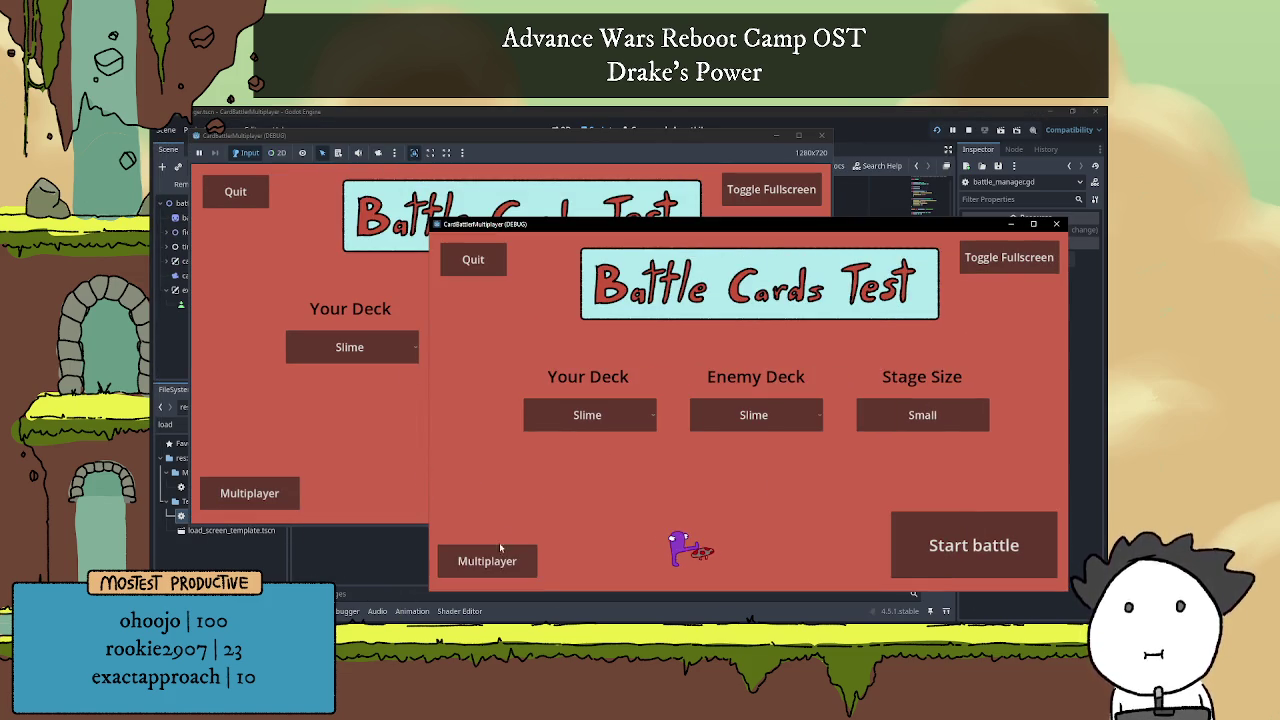
left_click(312, 451)
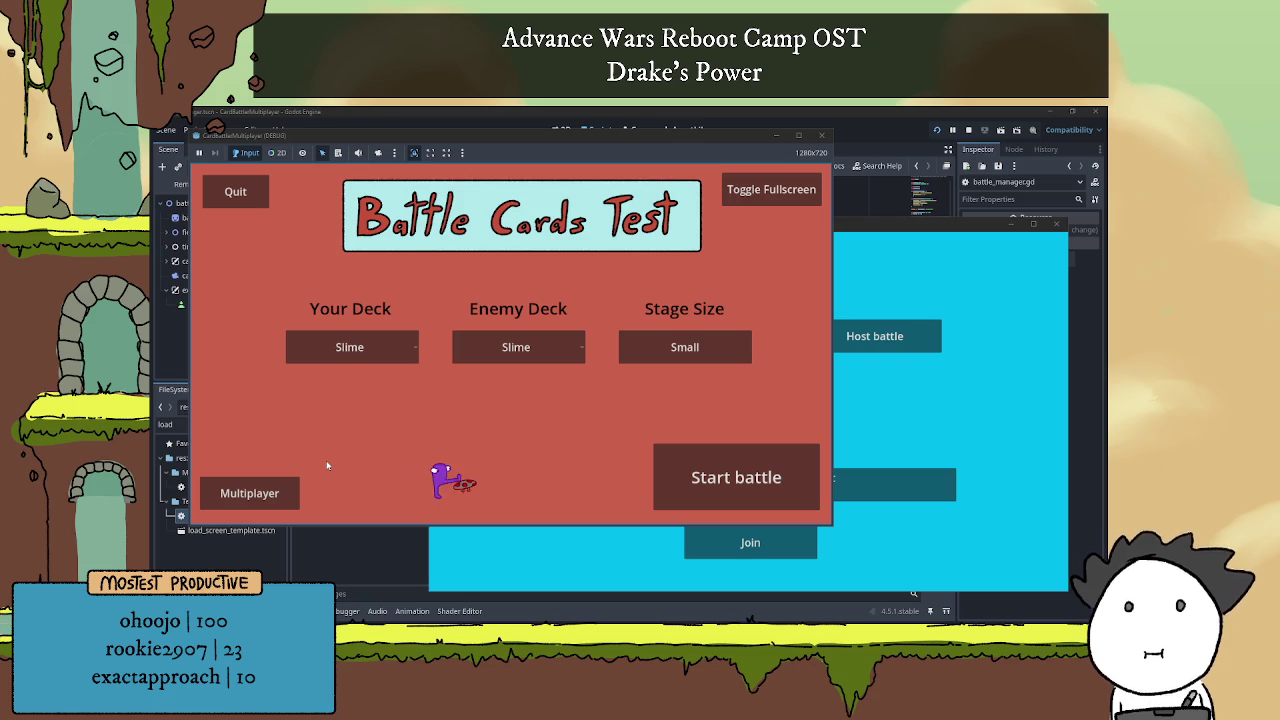
left_click(293, 492)
left_click(637, 268)
left_click(750, 542)
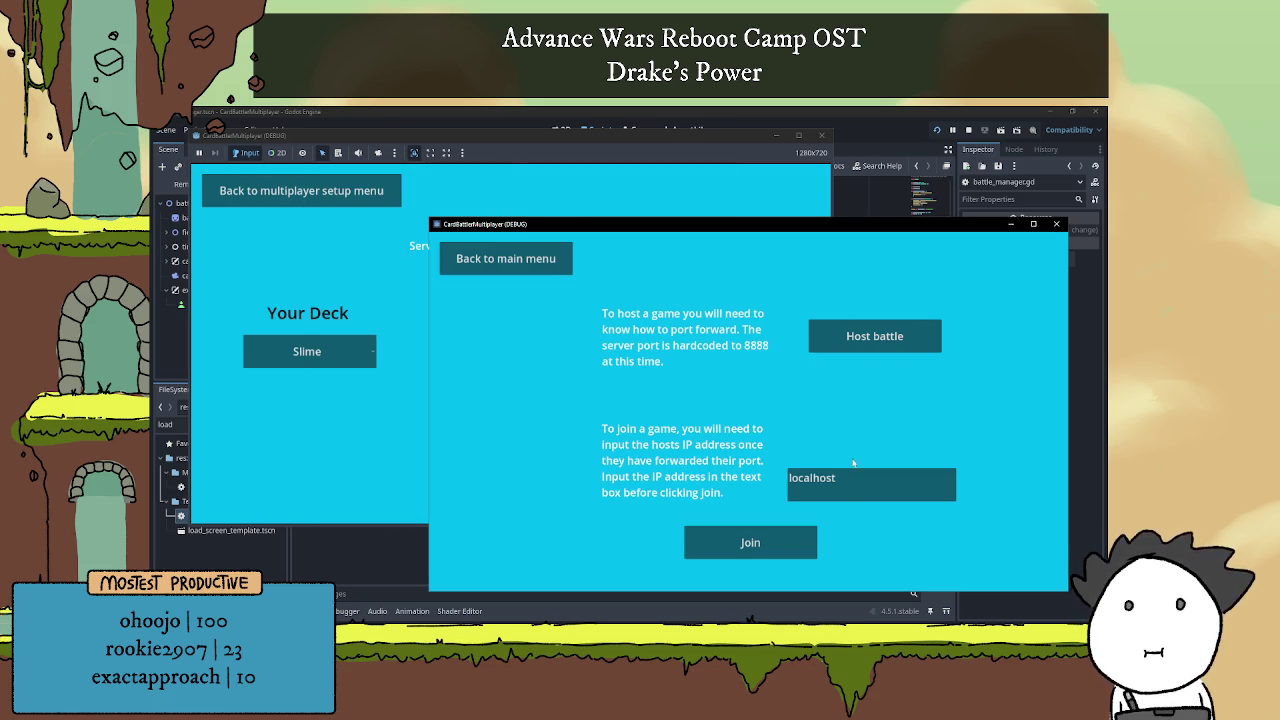
left_click(750, 542)
left_click(645, 202)
left_click(714, 352)
left_click(714, 484)
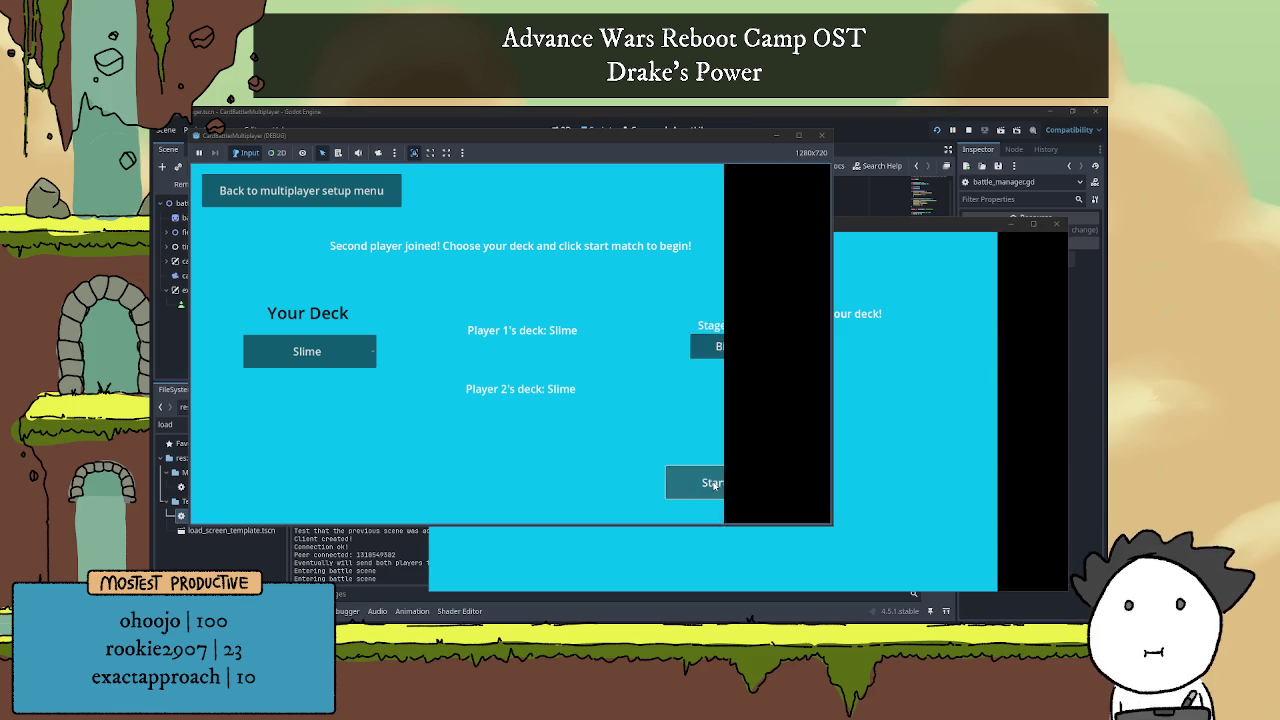
Compare the host and client battle views across both game windows, then stop the game.
left_click(909, 353)
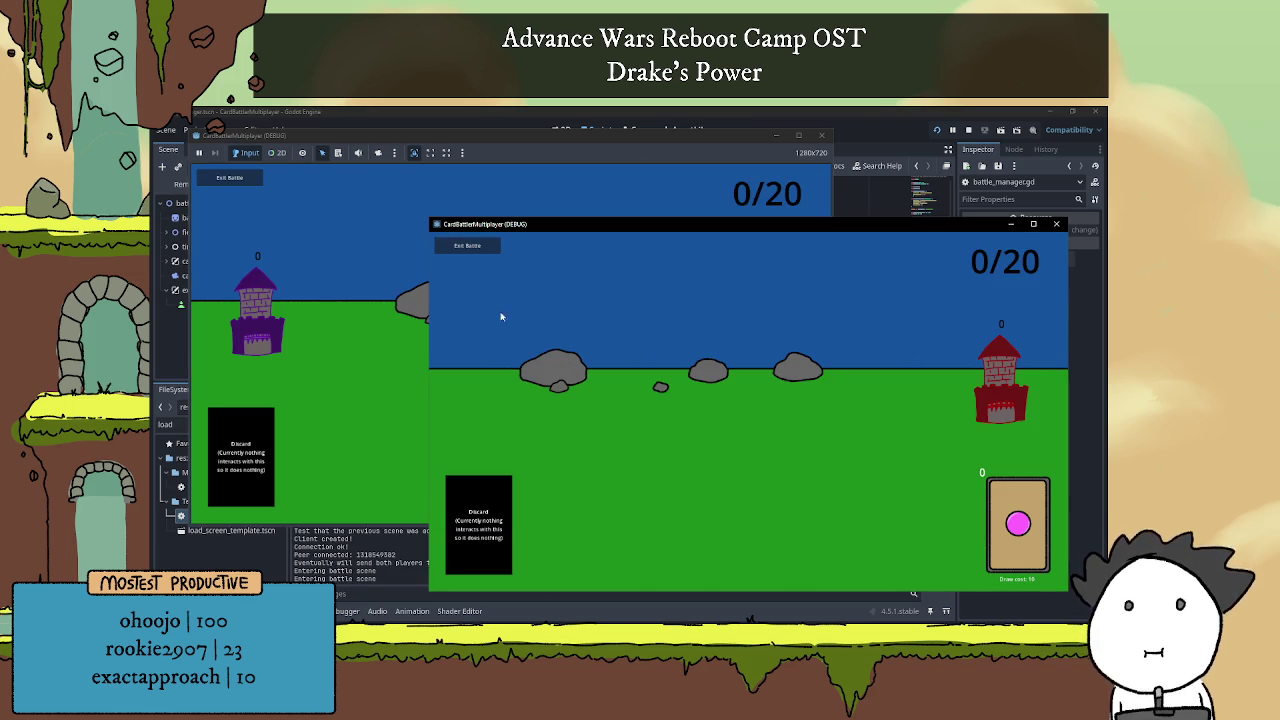
left_click(623, 338)
left_click(390, 300)
left_click(880, 366)
left_click(398, 308)
left_click(380, 320)
left_click(435, 330)
left_click(415, 340)
left_click(880, 360)
left_click(400, 320)
left_click(911, 353)
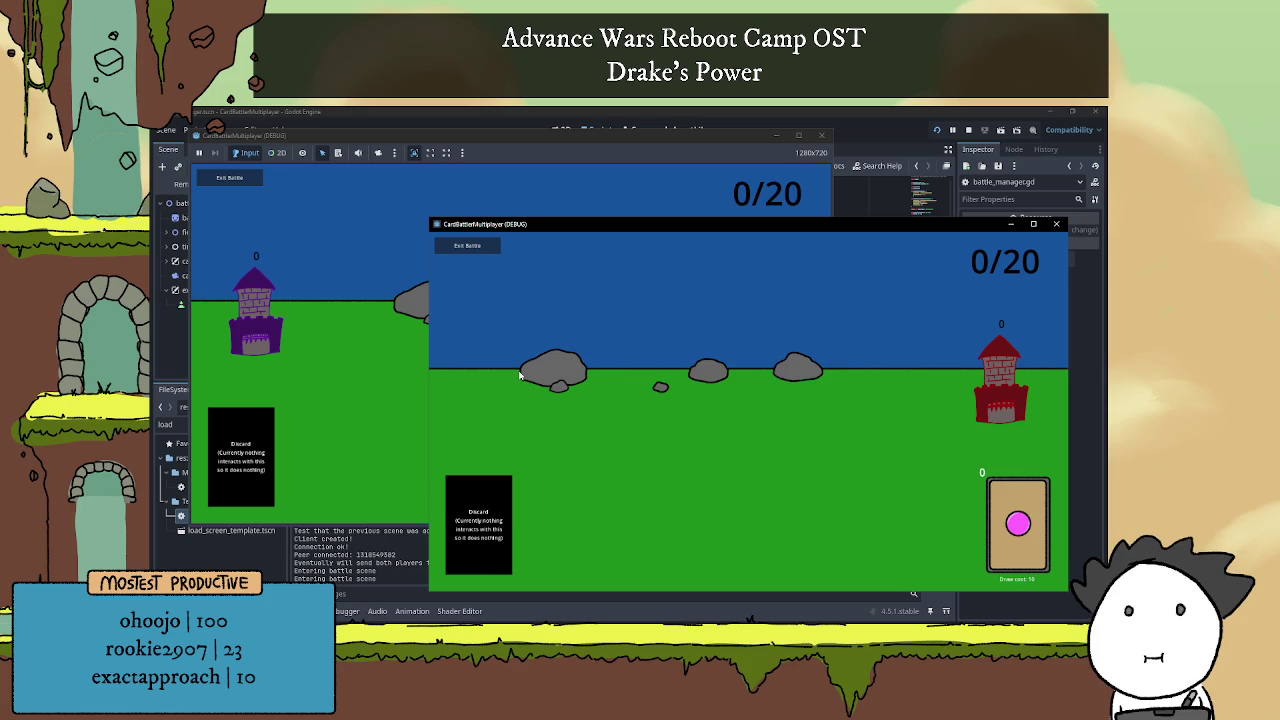
left_click(334, 346)
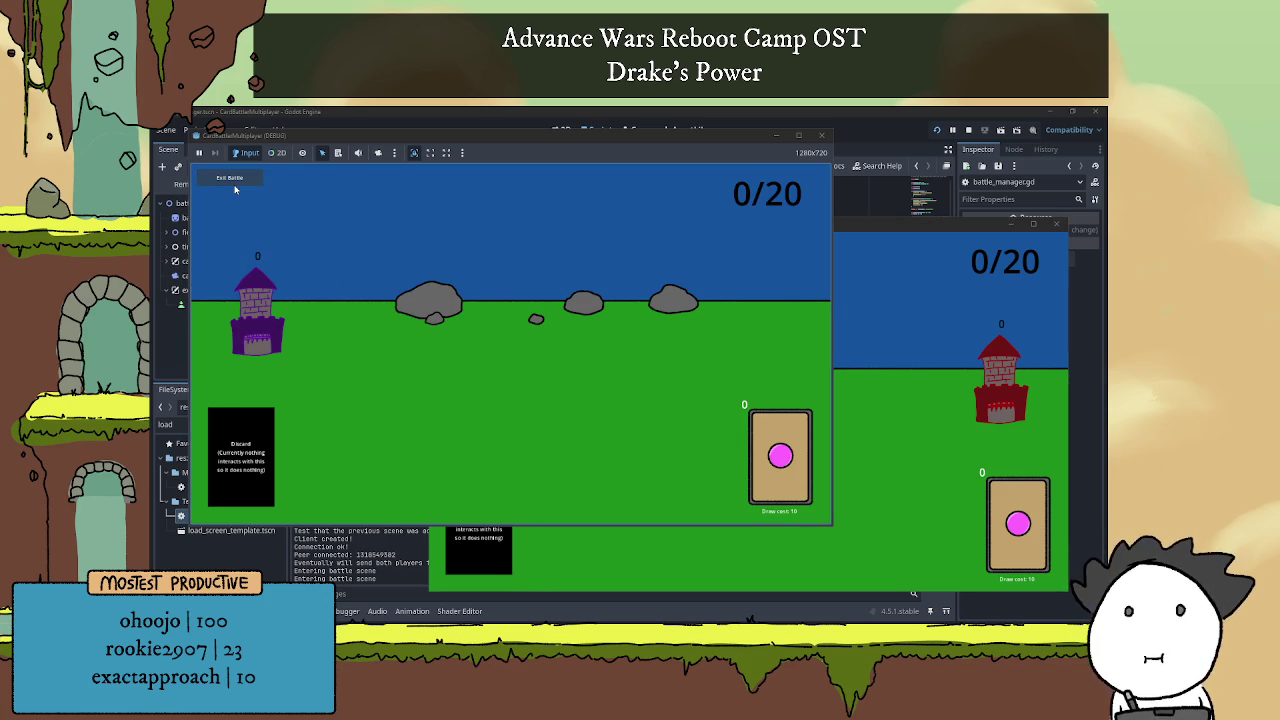
left_click(907, 293)
left_click(544, 200)
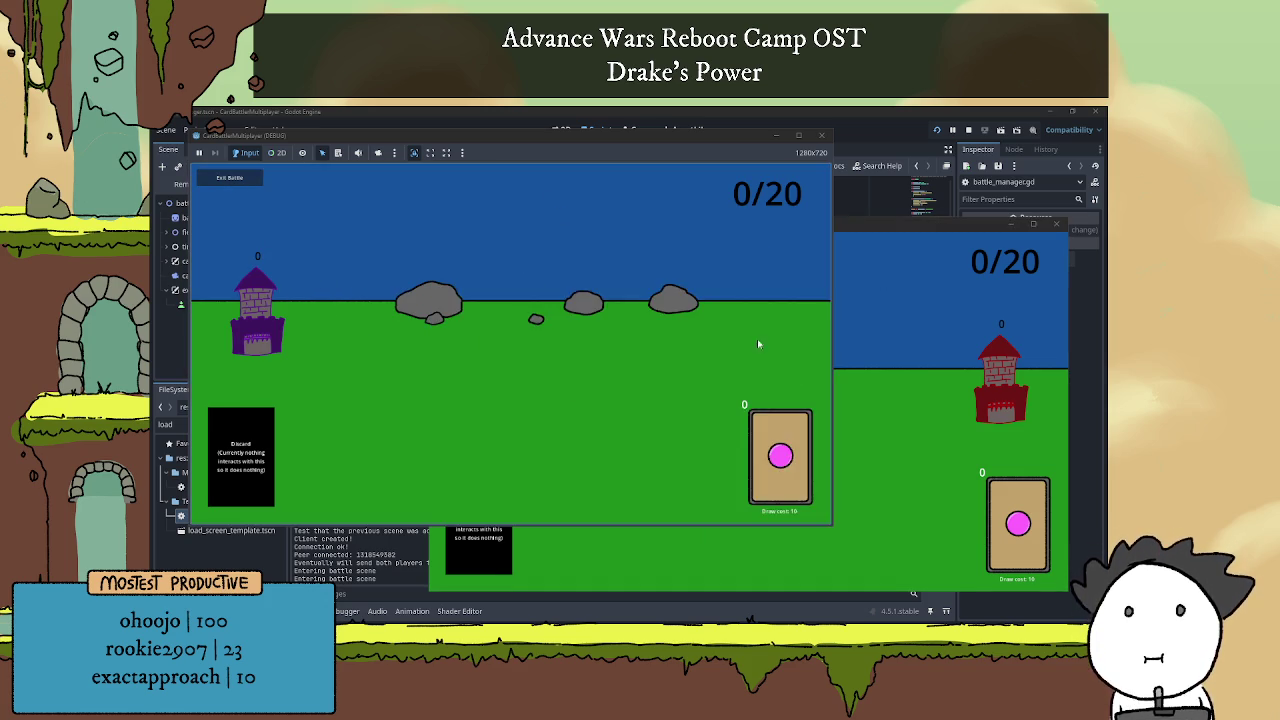
left_click(891, 362)
left_click(651, 200)
left_click(951, 305)
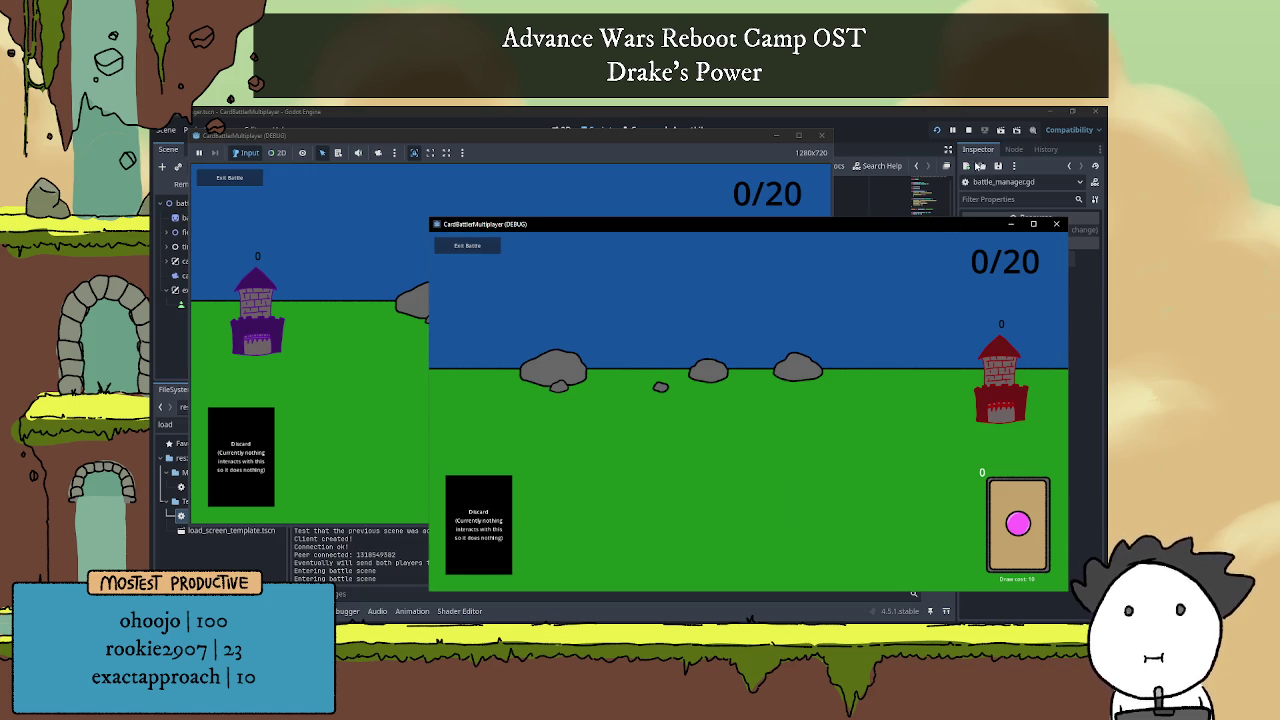
left_click(969, 131)
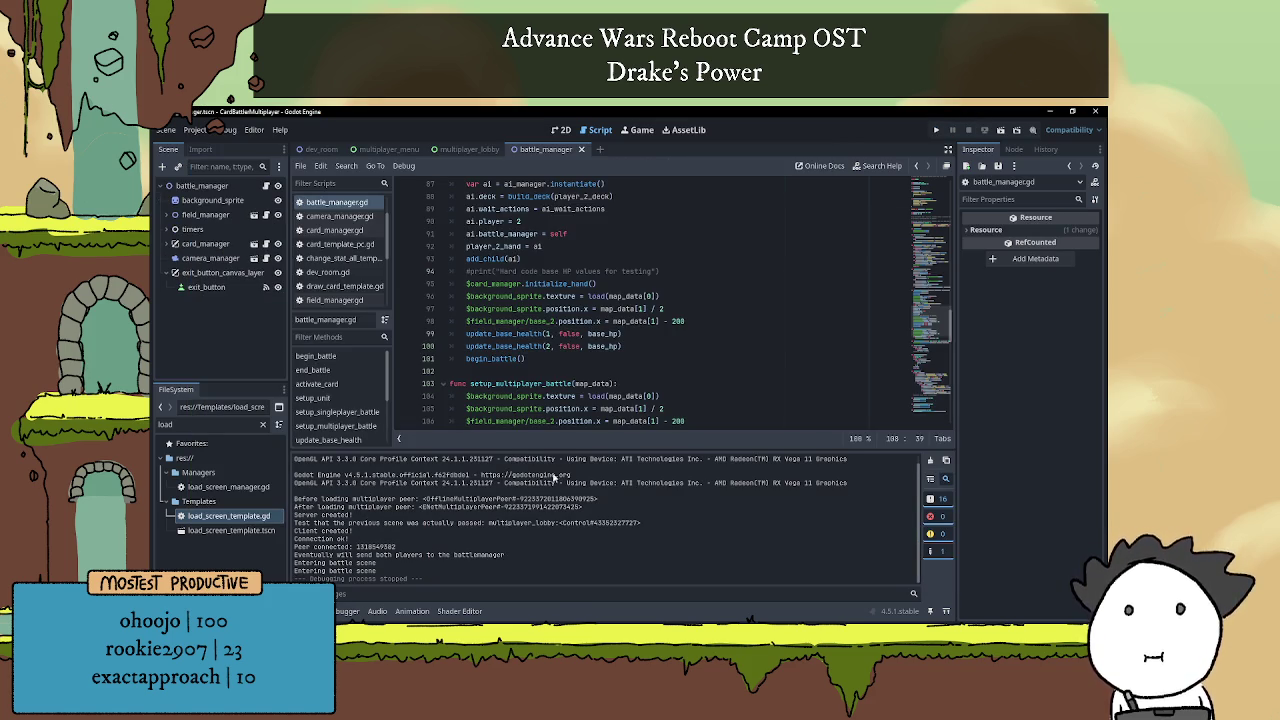
left_click(612, 360)
left_click(611, 373)
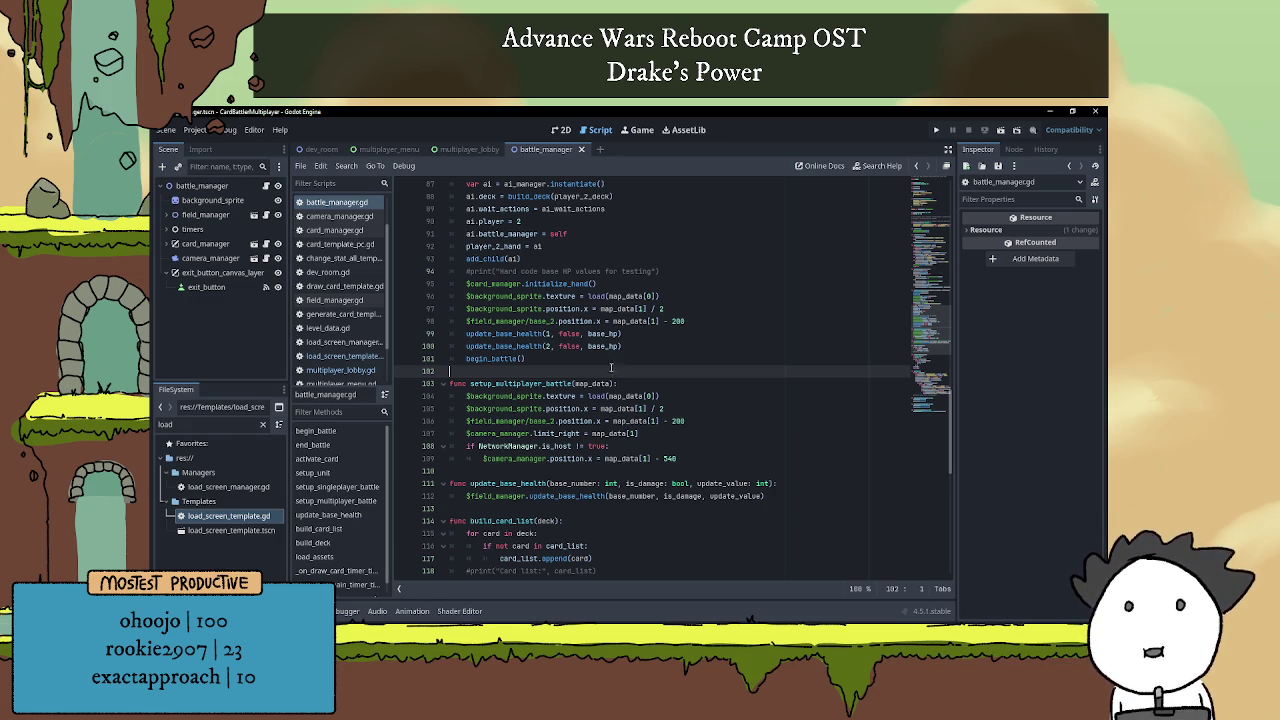
scroll(620, 373, "up", 20)
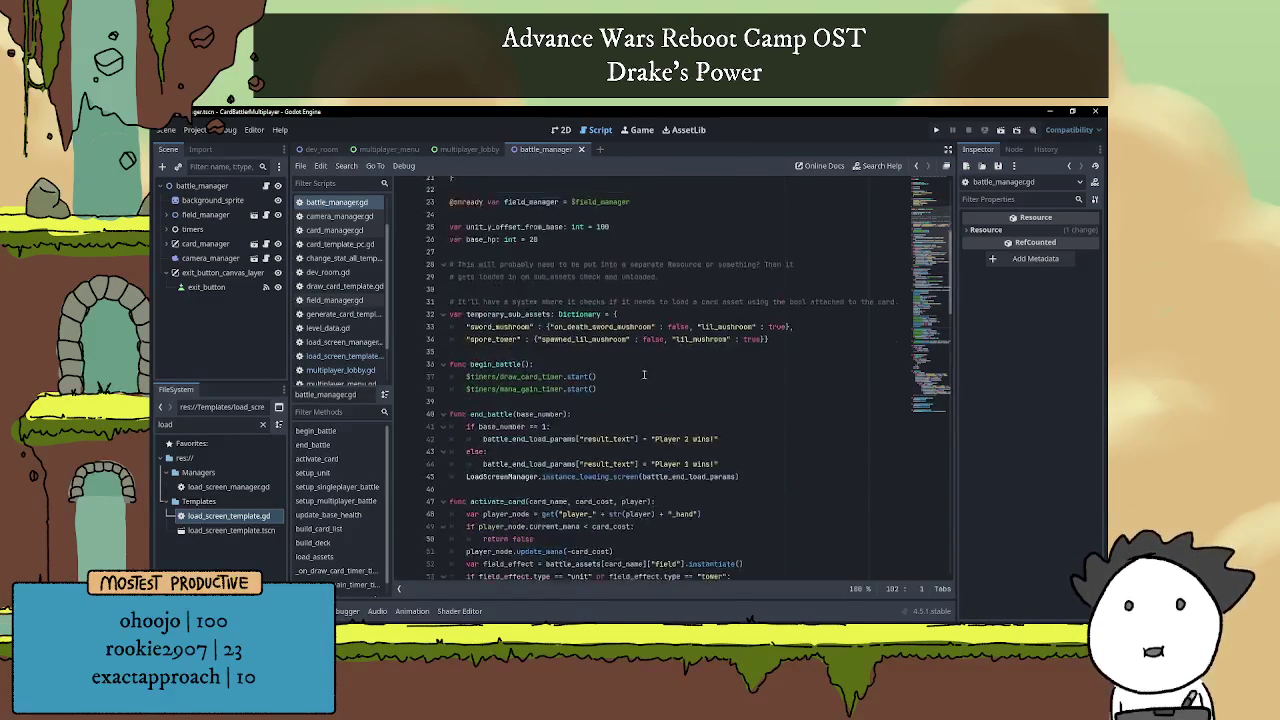
scroll(643, 374, "up", 7)
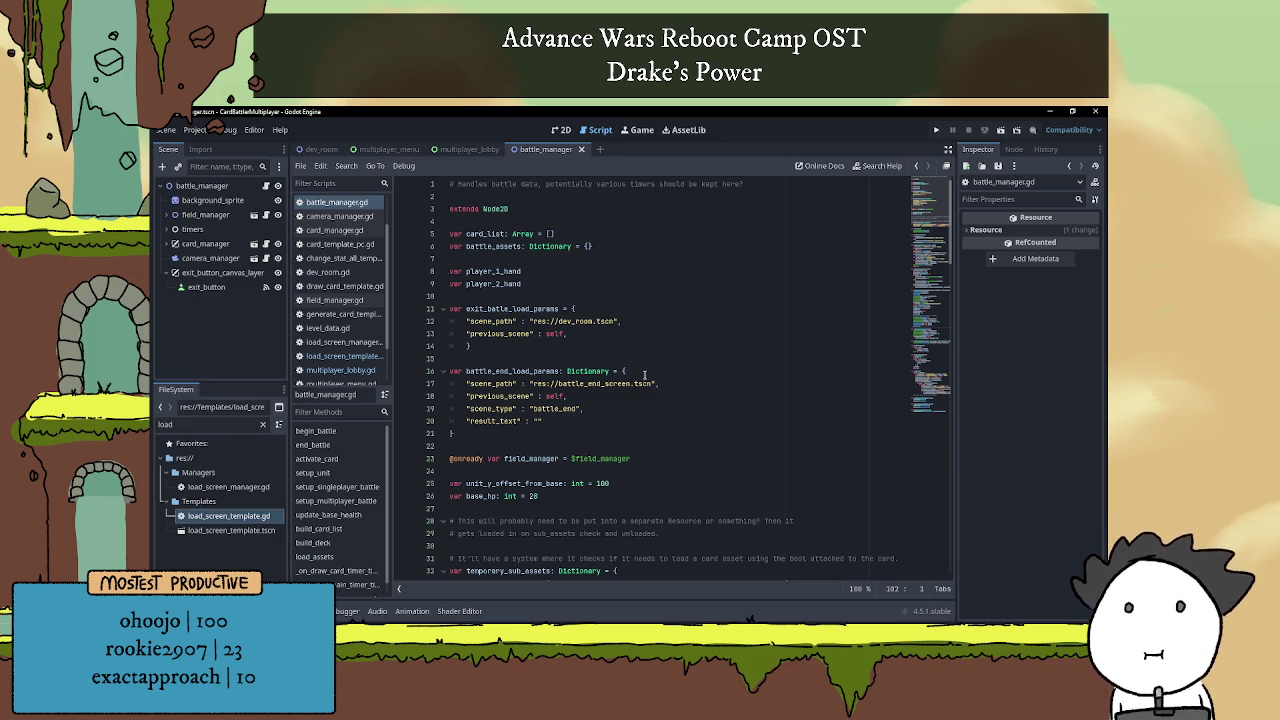
scroll(645, 375, "down", 15)
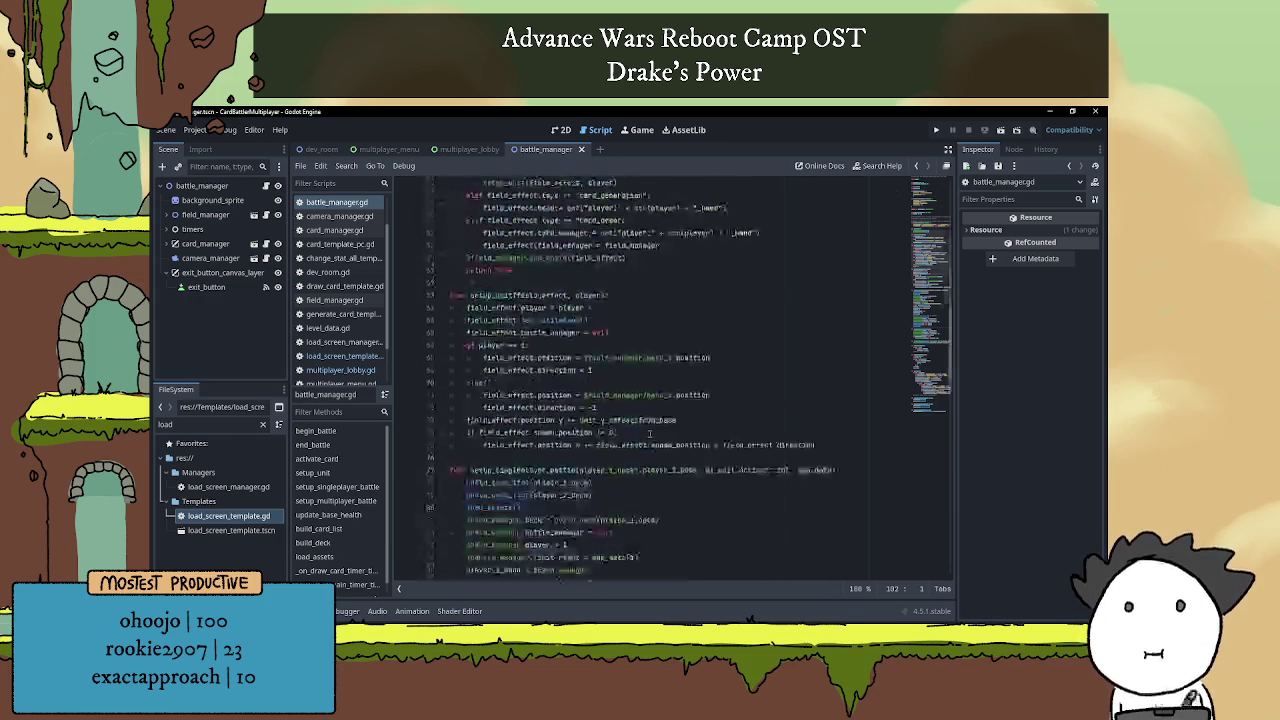
scroll(648, 424, "down", 5)
scroll(667, 398, "up", 5)
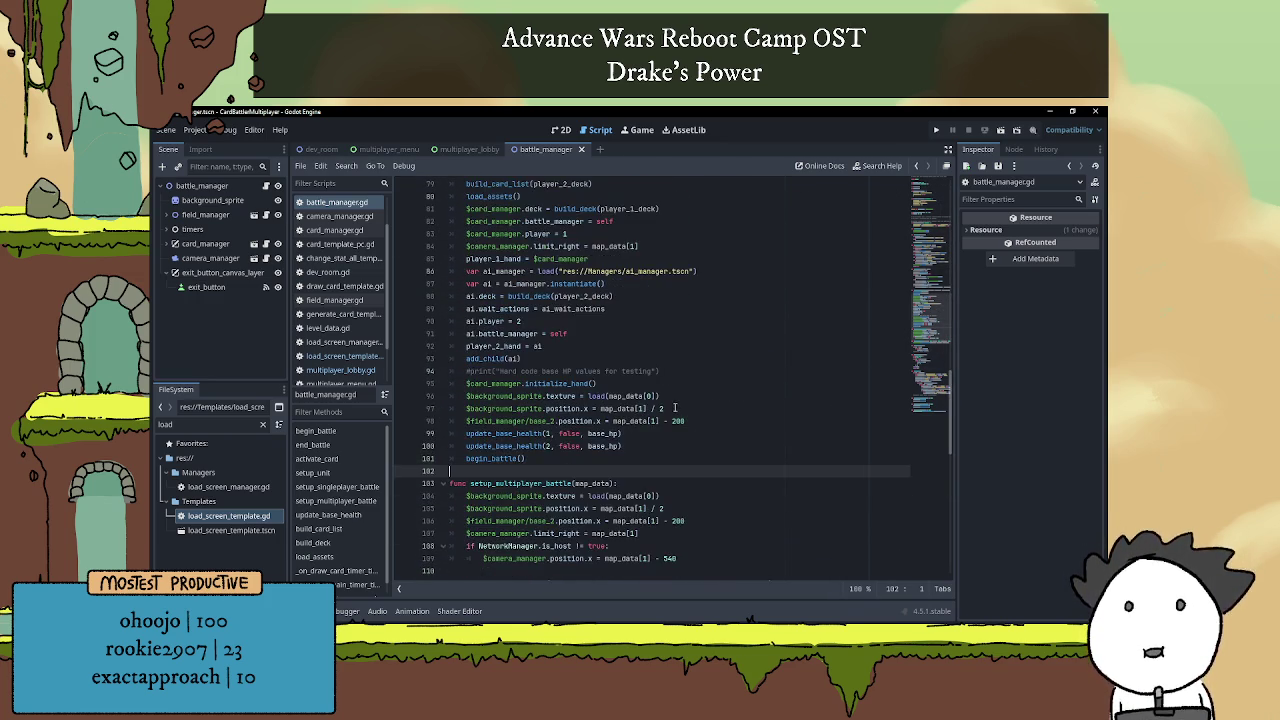
scroll(667, 398, "down", 5)
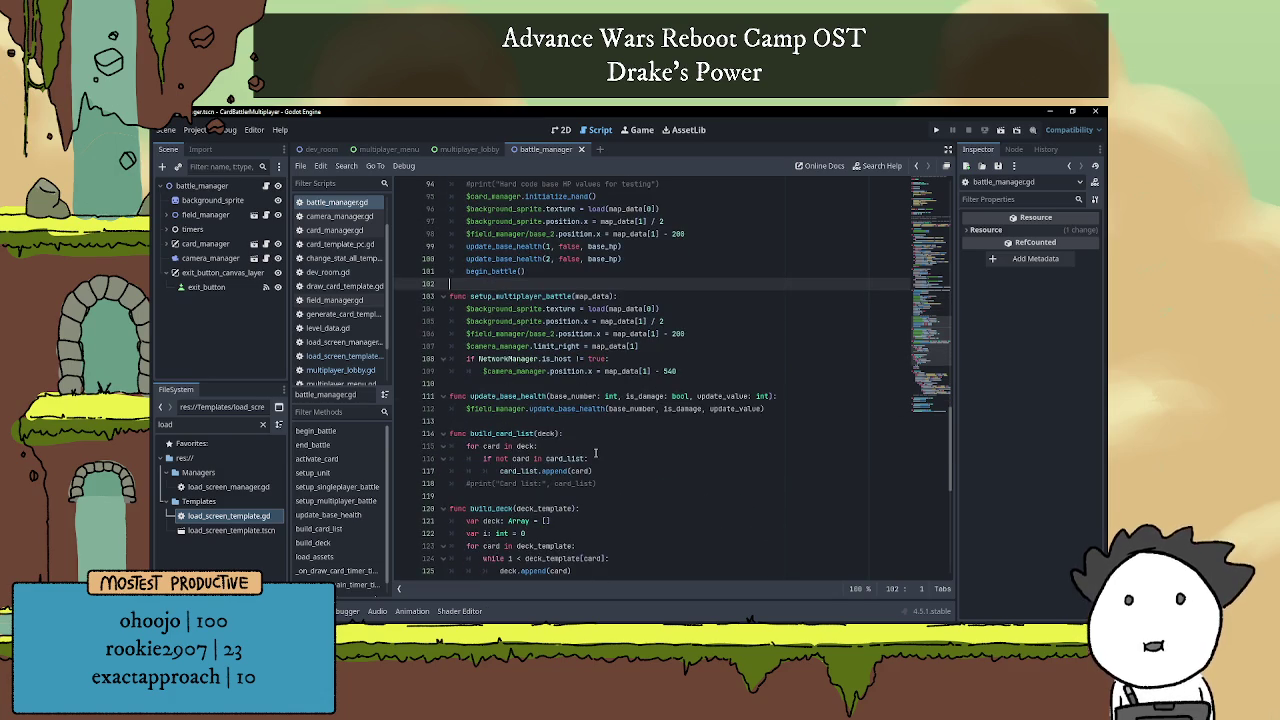
scroll(596, 455, "up", 20)
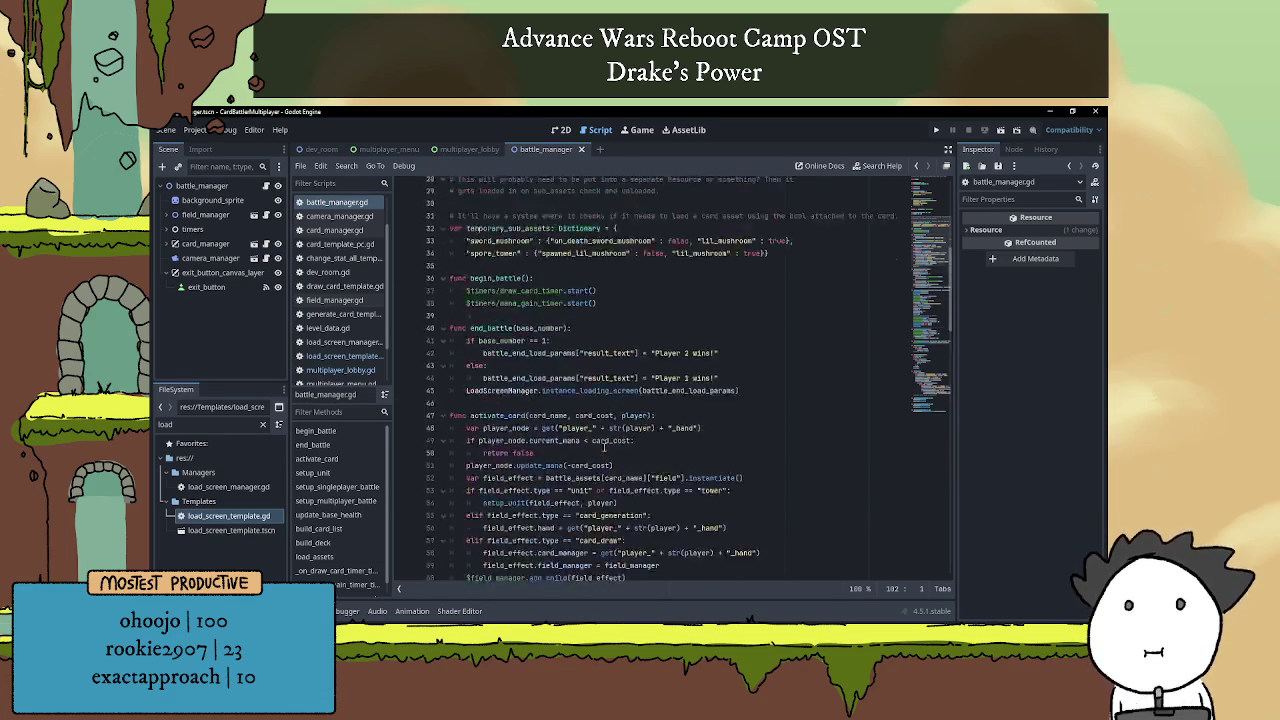
scroll(598, 460, "up", 1)
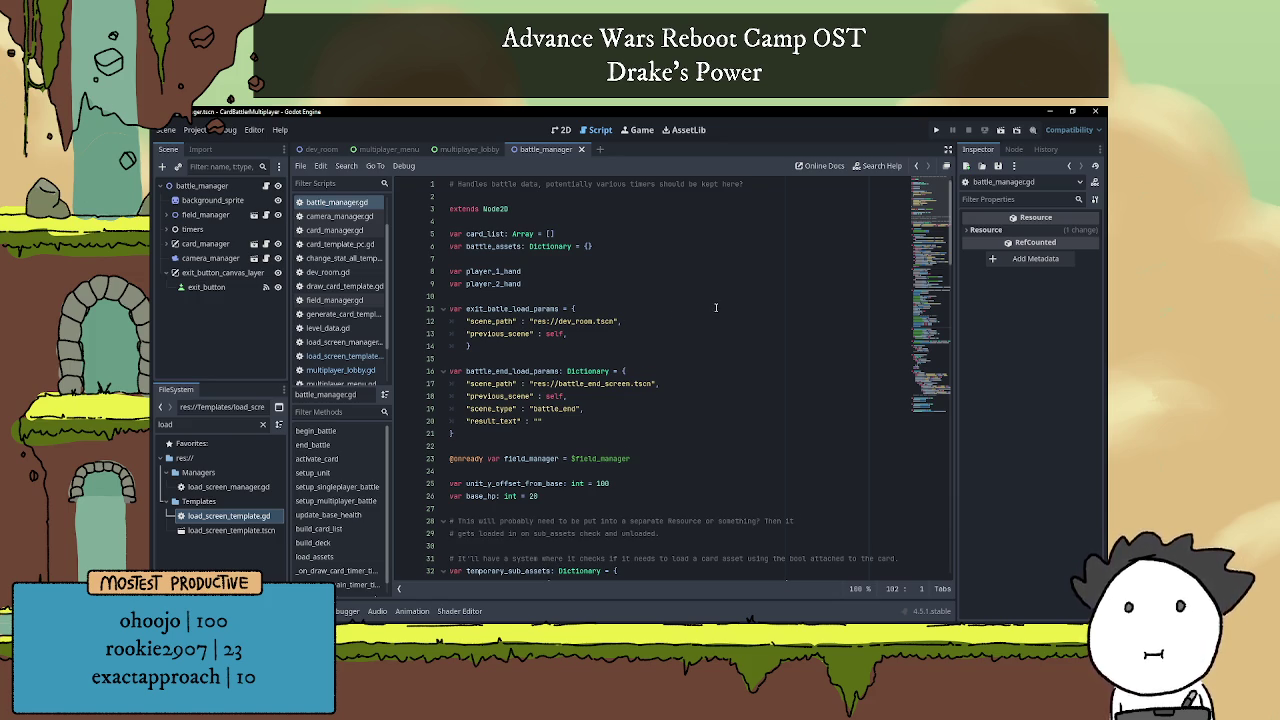
scroll(717, 307, "down", 6)
scroll(717, 307, "down", 20)
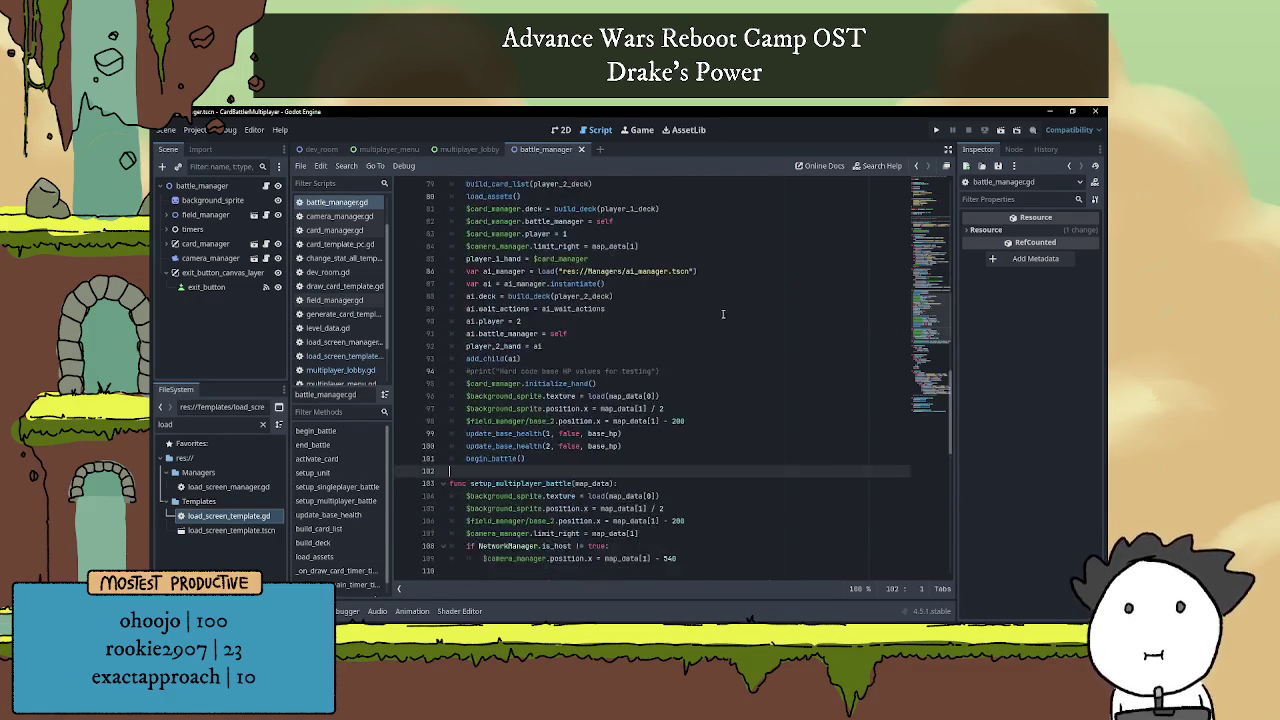
scroll(704, 341, "down", 9)
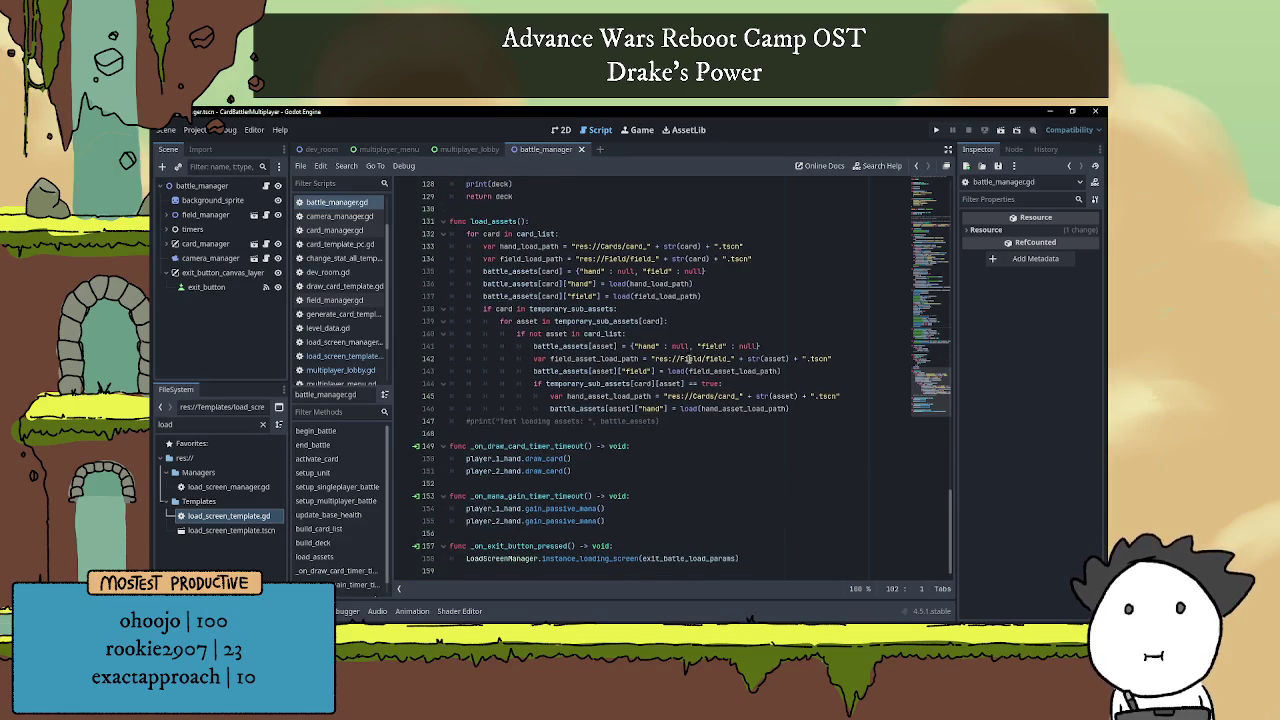
scroll(597, 461, "up", 20)
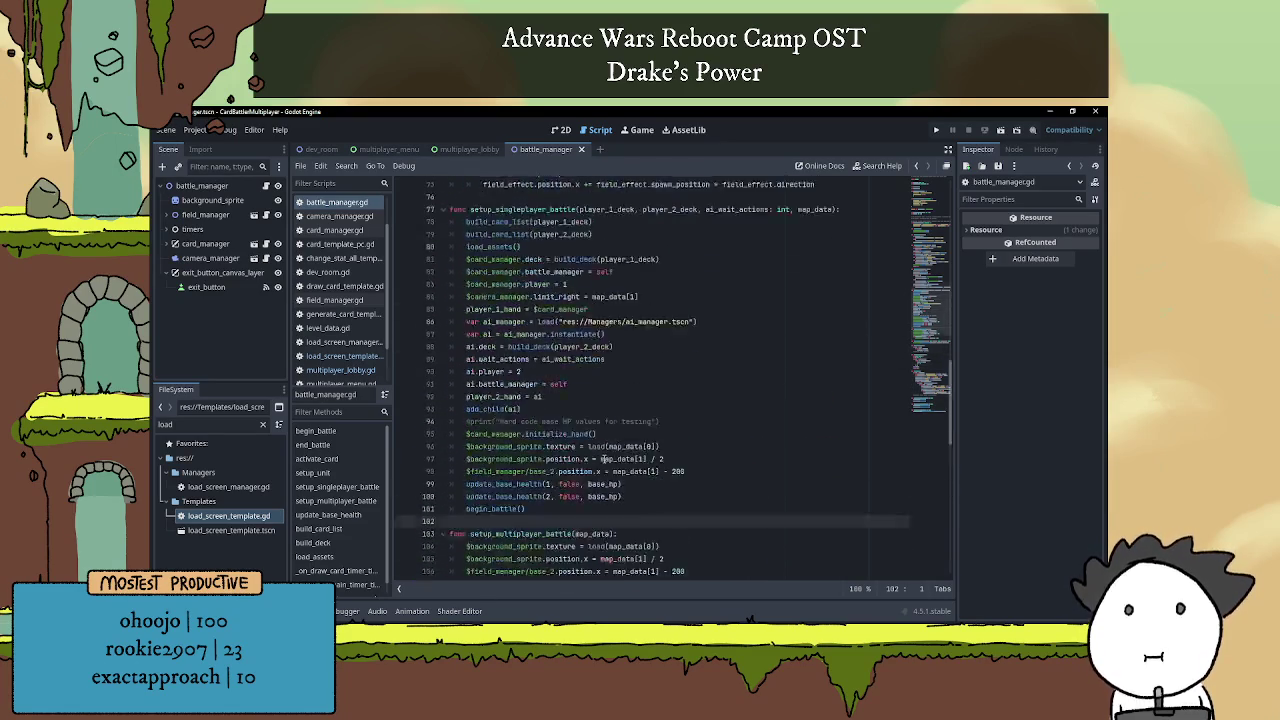
key("alt+Tab")
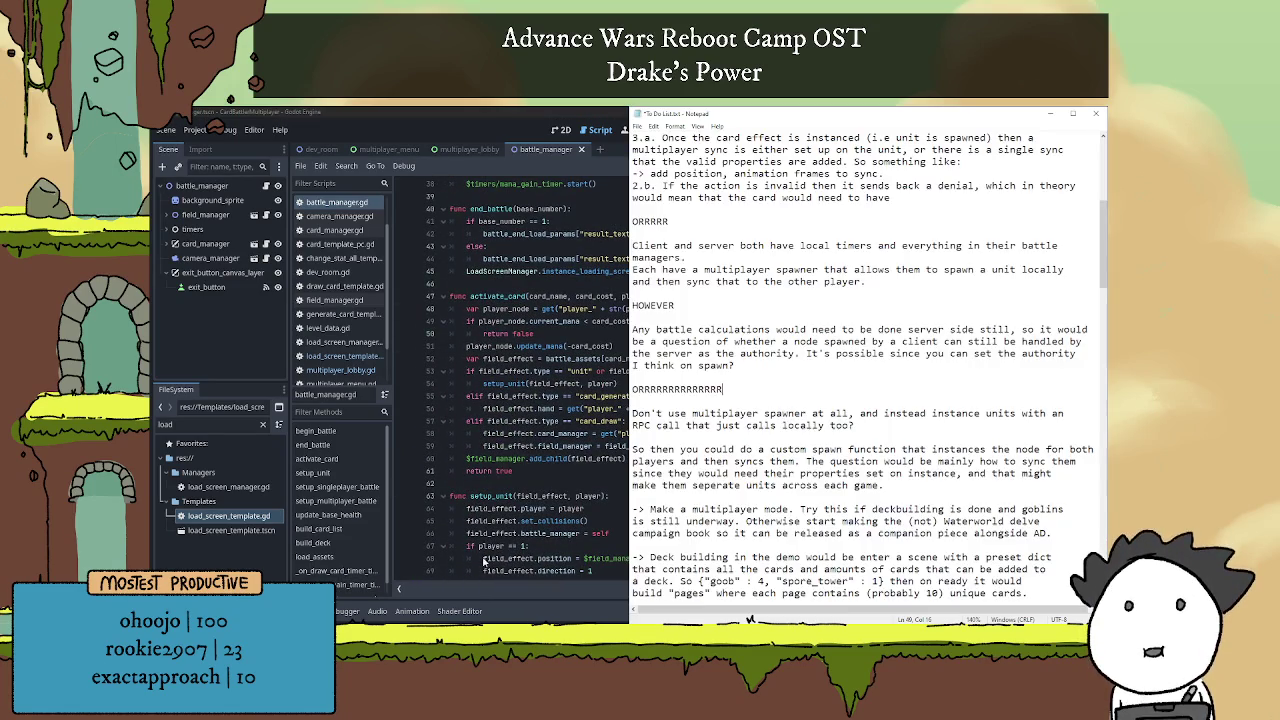
Type '> Separate multiplayer battle manager and single player battle manager' under the current task.
scroll(797, 401, "up", 7)
scroll(822, 368, "down", 1)
scroll(923, 308, "up", 1)
left_click(823, 246)
key("Return")
key("Return")
key("Return")
left_click(700, 272)
type("> ")
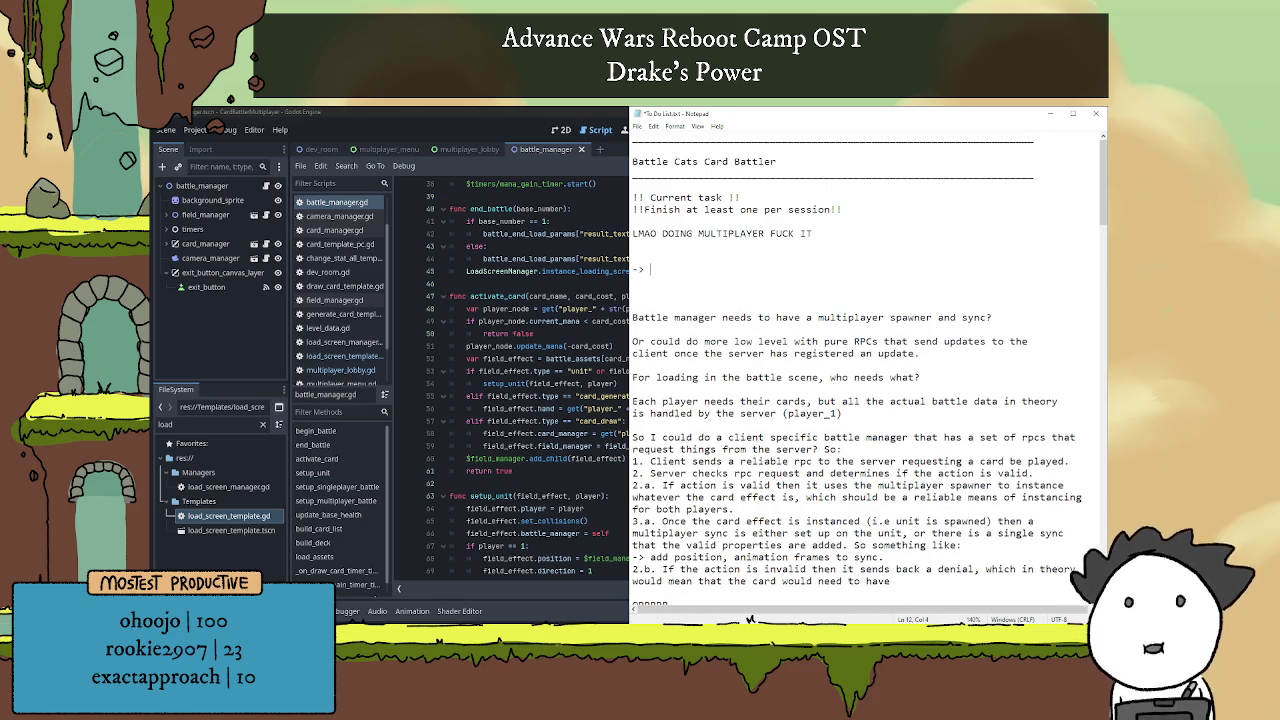
type("Separate mu")
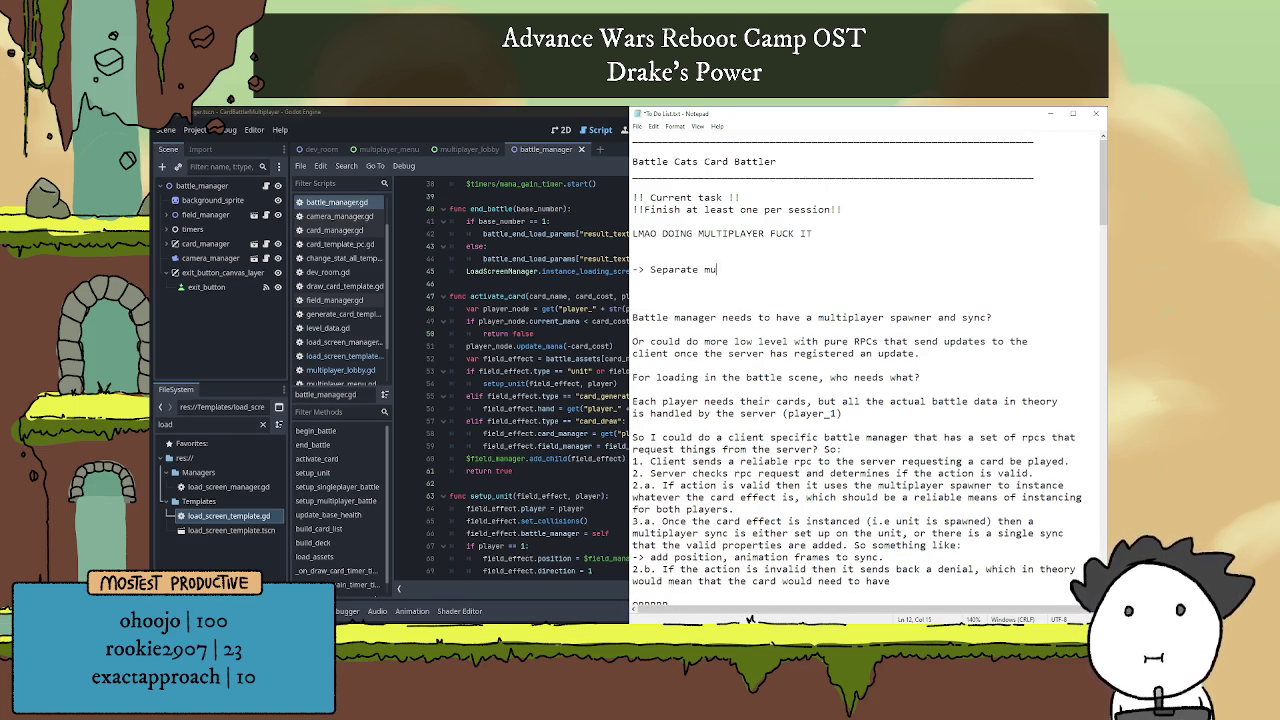
type("ltiplayer ba")
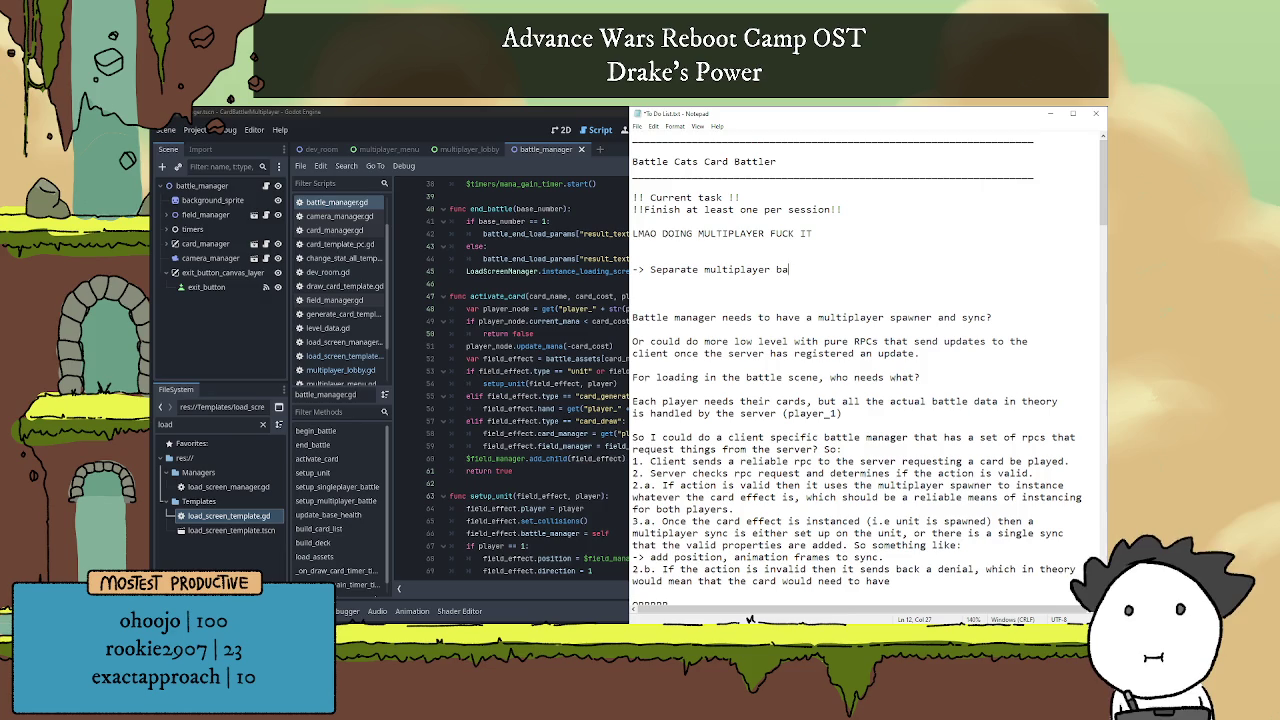
type("ttle manager and ")
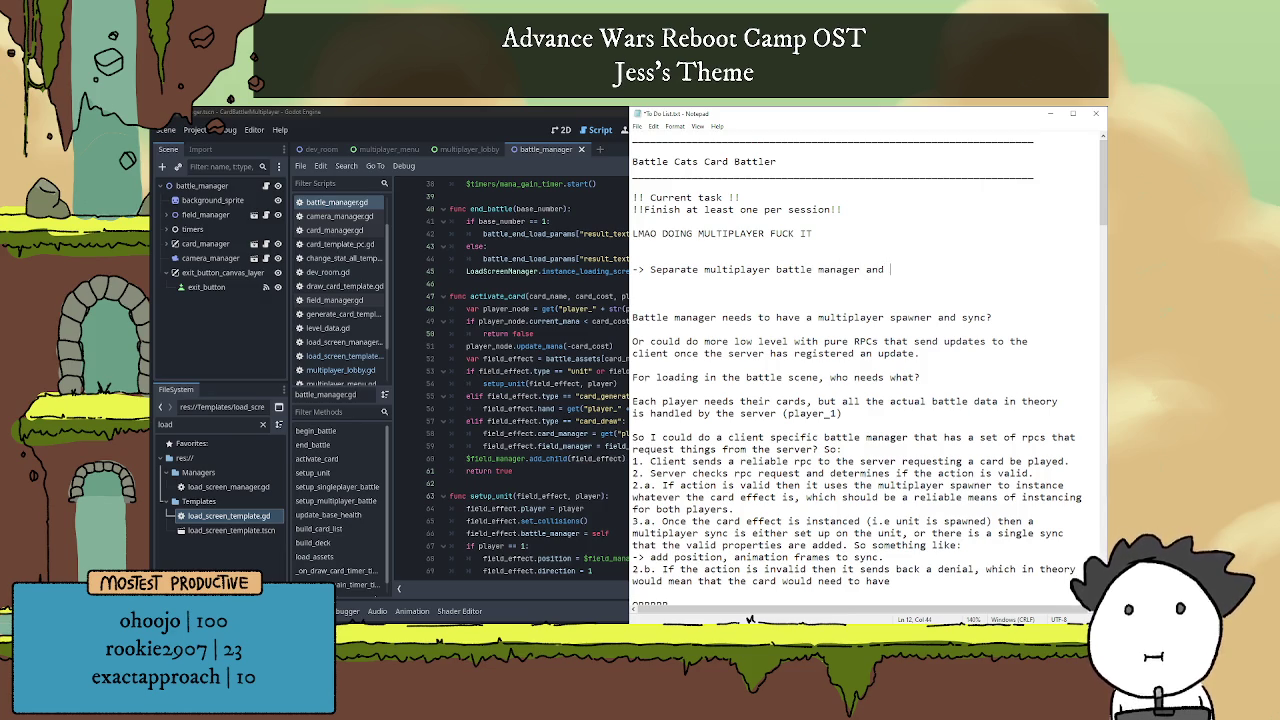
type("single player ")
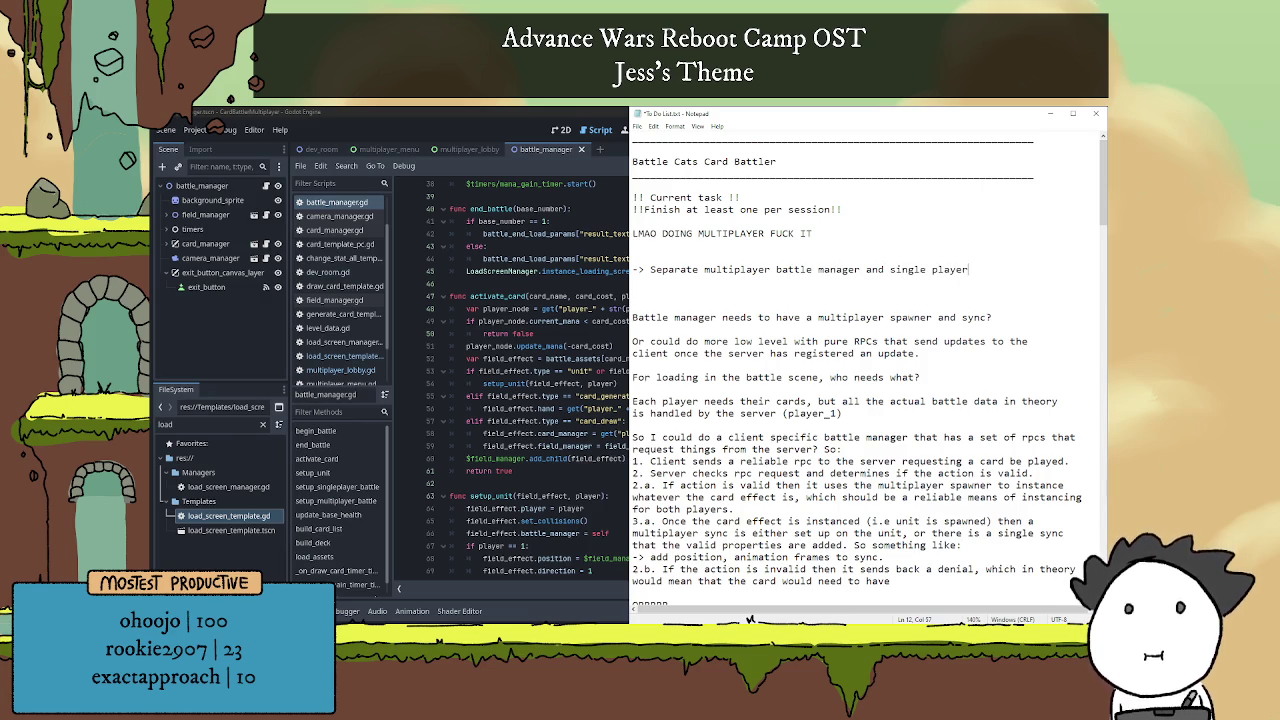
type("battle")
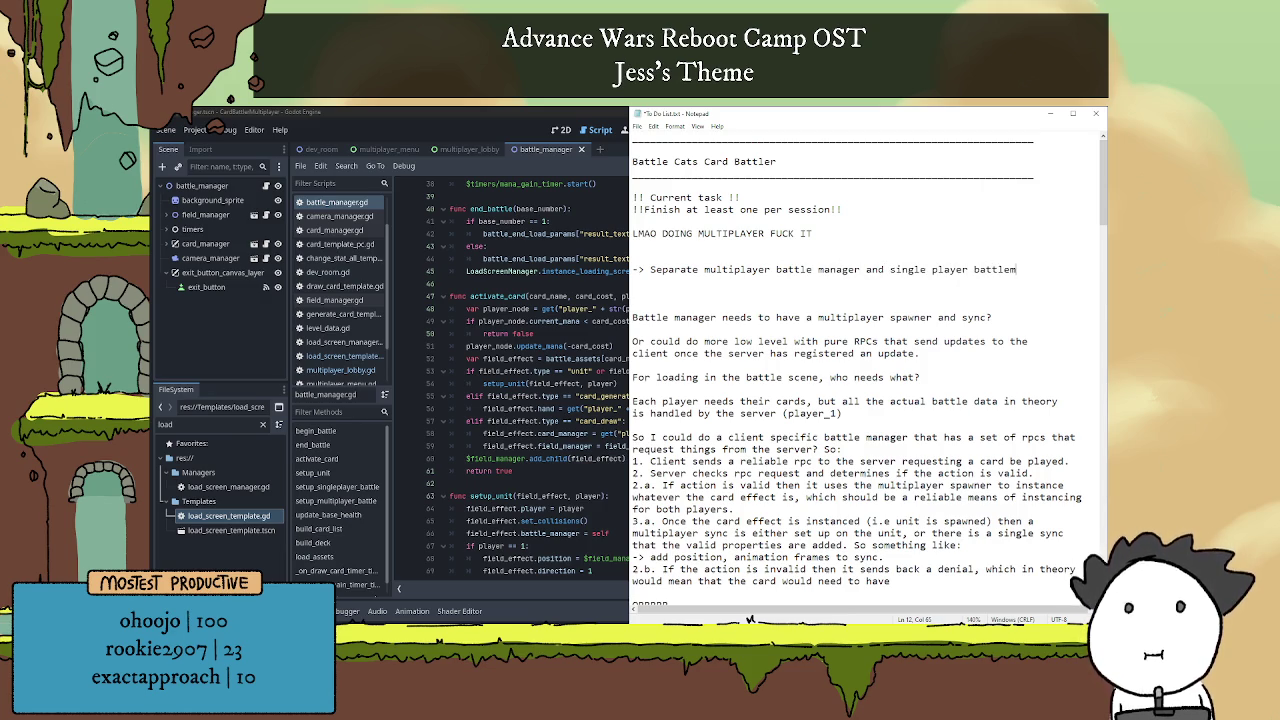
type(" manager")
Add the follow-up line 'as scripts, can probably reuse node structure though?' and save.
key("Return")
type("as script")
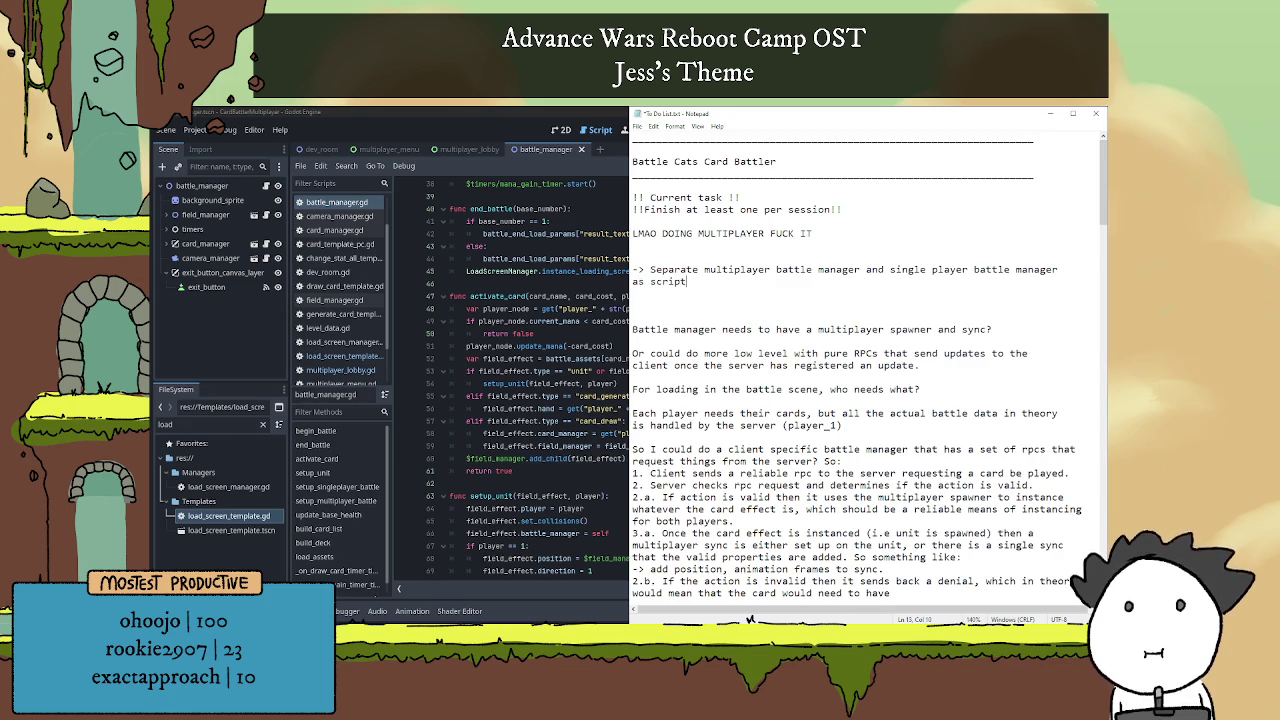
type("s, can probably reuse ")
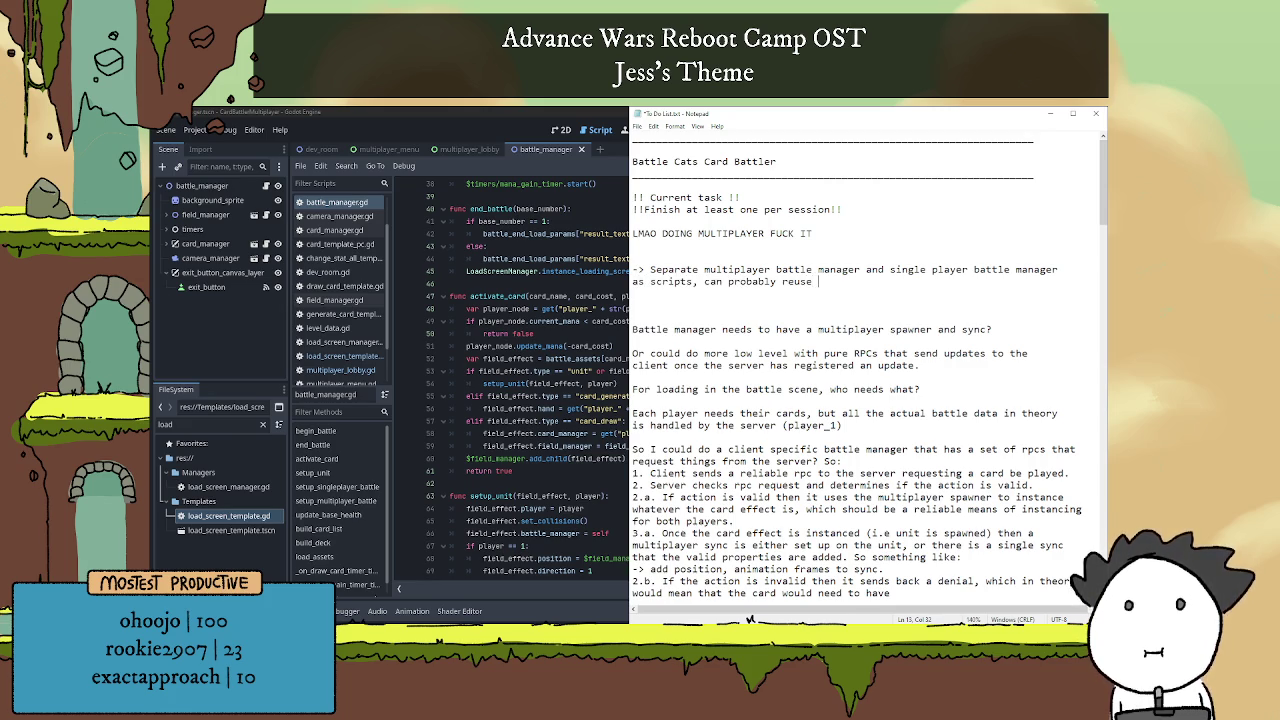
type("scenes")
key("BackSpace")
key("BackSpace")
key("BackSpace")
type("node s")
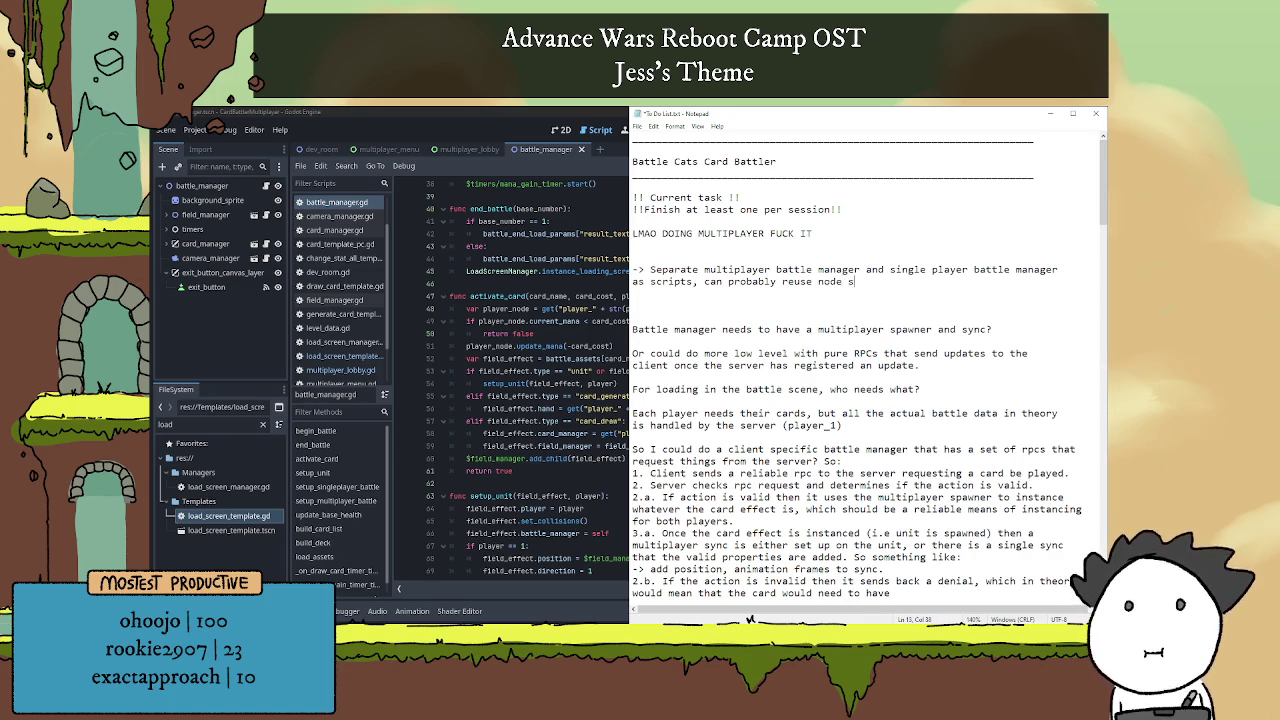
type("tructure though?")
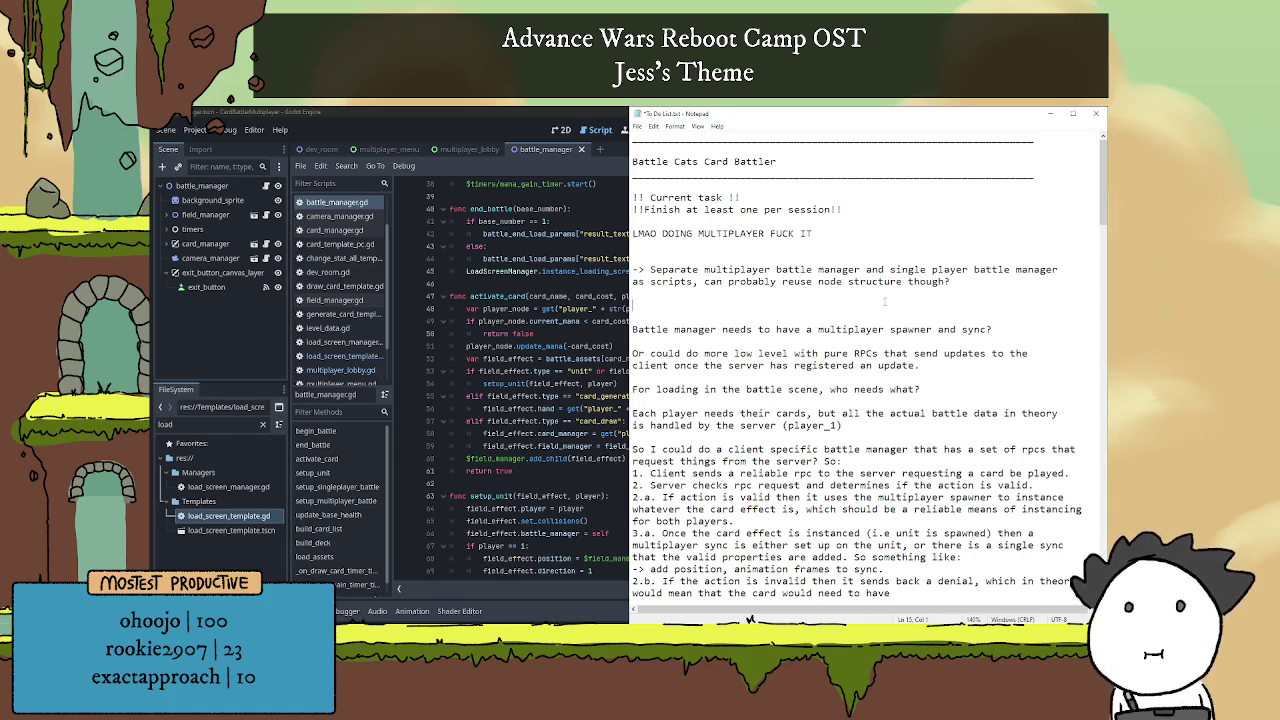
key("ctrl+s")
Delete the follow-up remark line and tidy the blank lines below the entry.
scroll(886, 300, "down", 4)
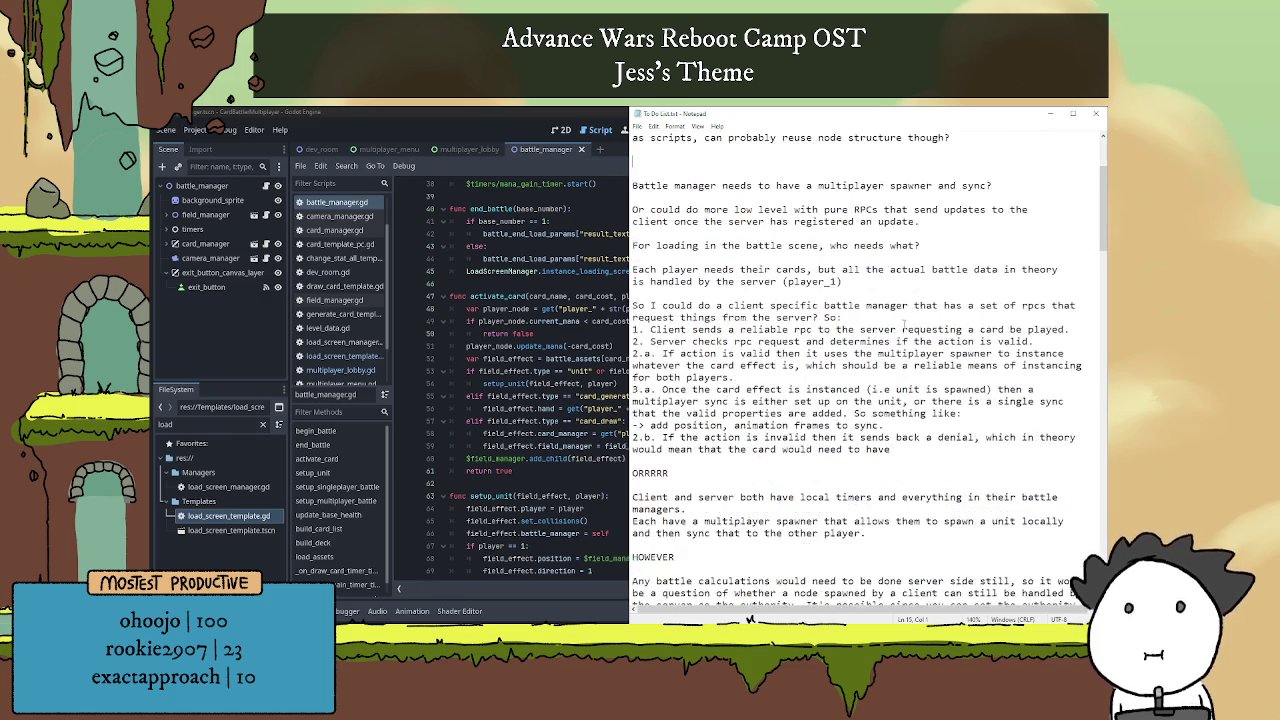
scroll(893, 335, "up", 4)
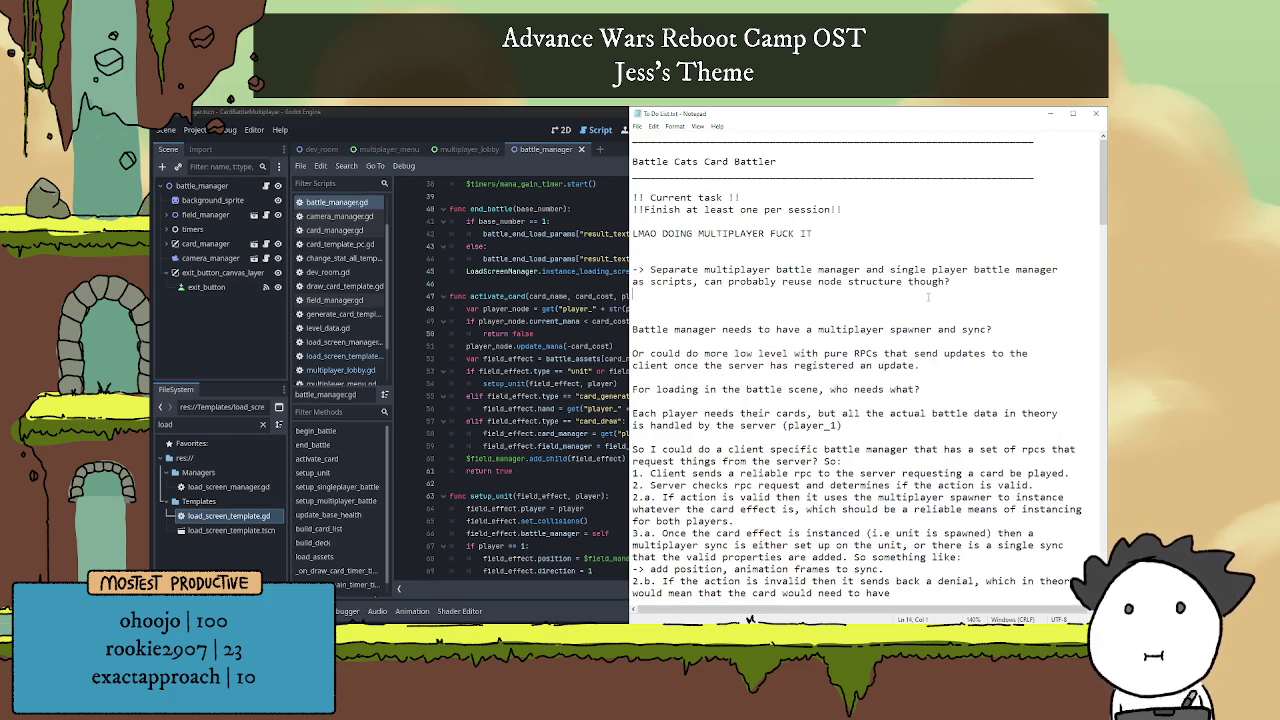
left_click_drag(952, 281, 706, 281)
left_click(704, 281)
left_click_drag(981, 281, 595, 284)
key("BackSpace")
key("BackSpace")
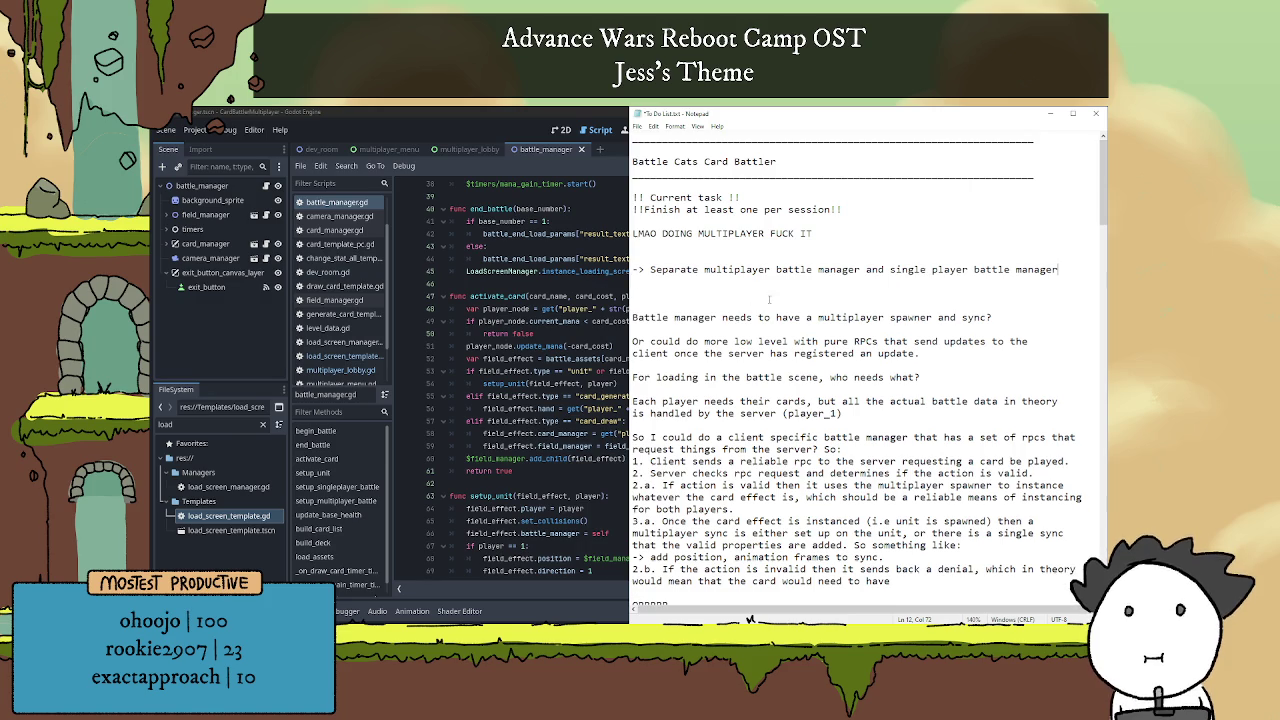
key("BackSpace")
key("BackSpace")
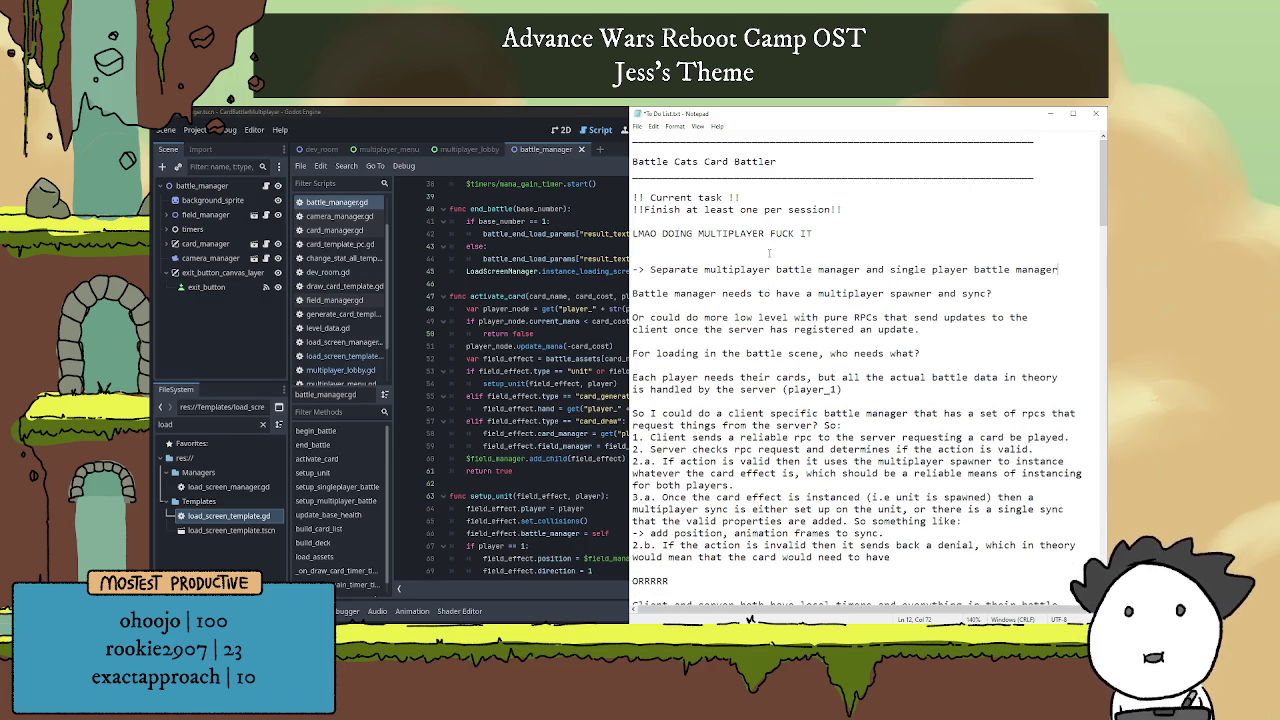
key("Return")
key("Return")
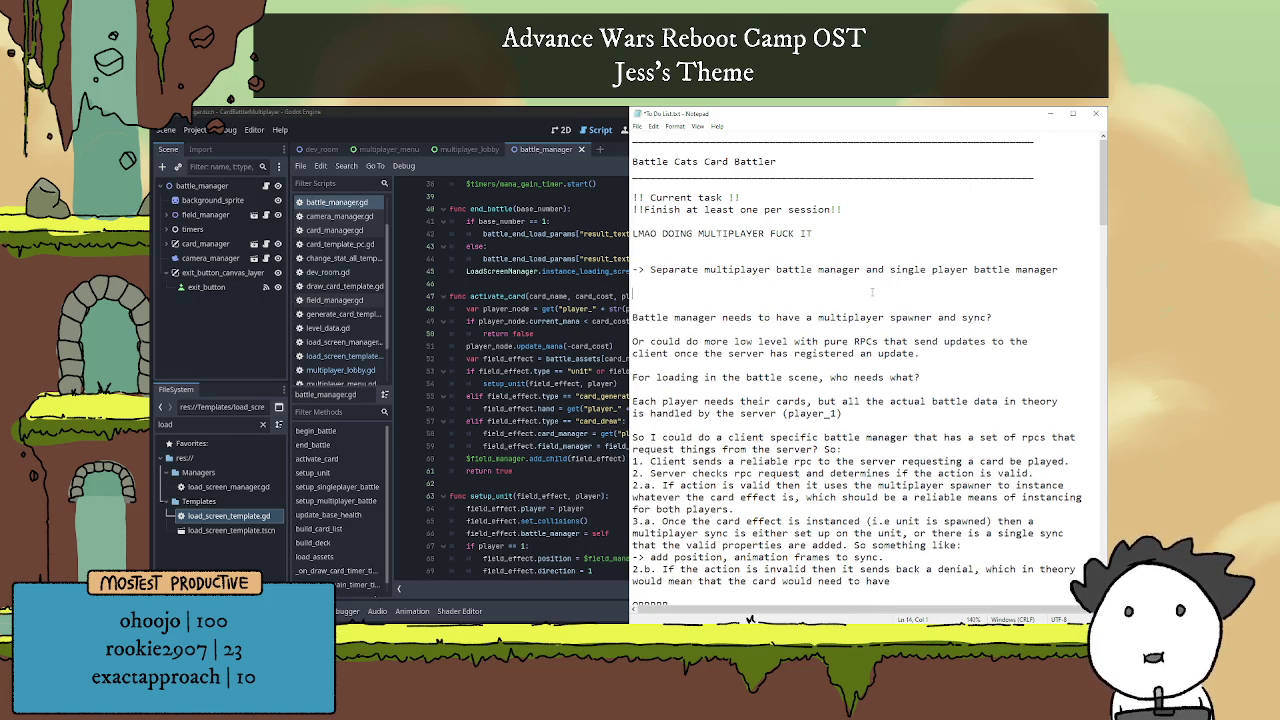
double_click(975, 317)
left_click(954, 295)
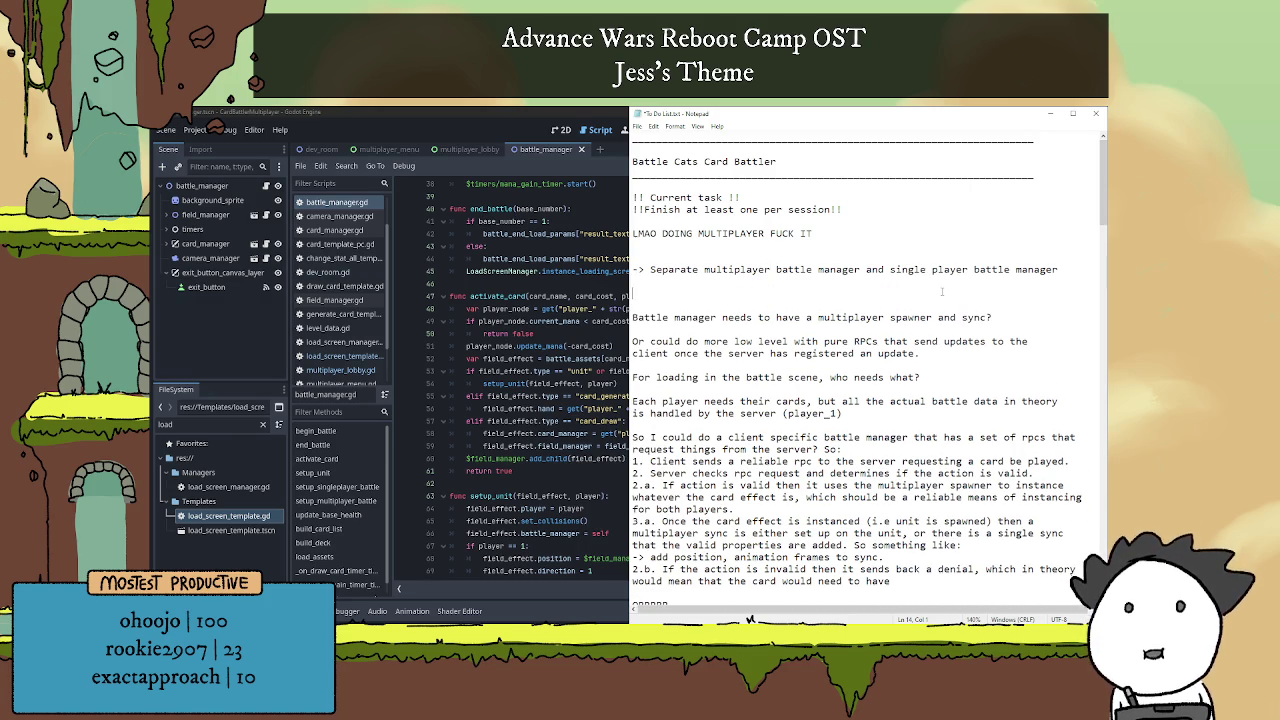